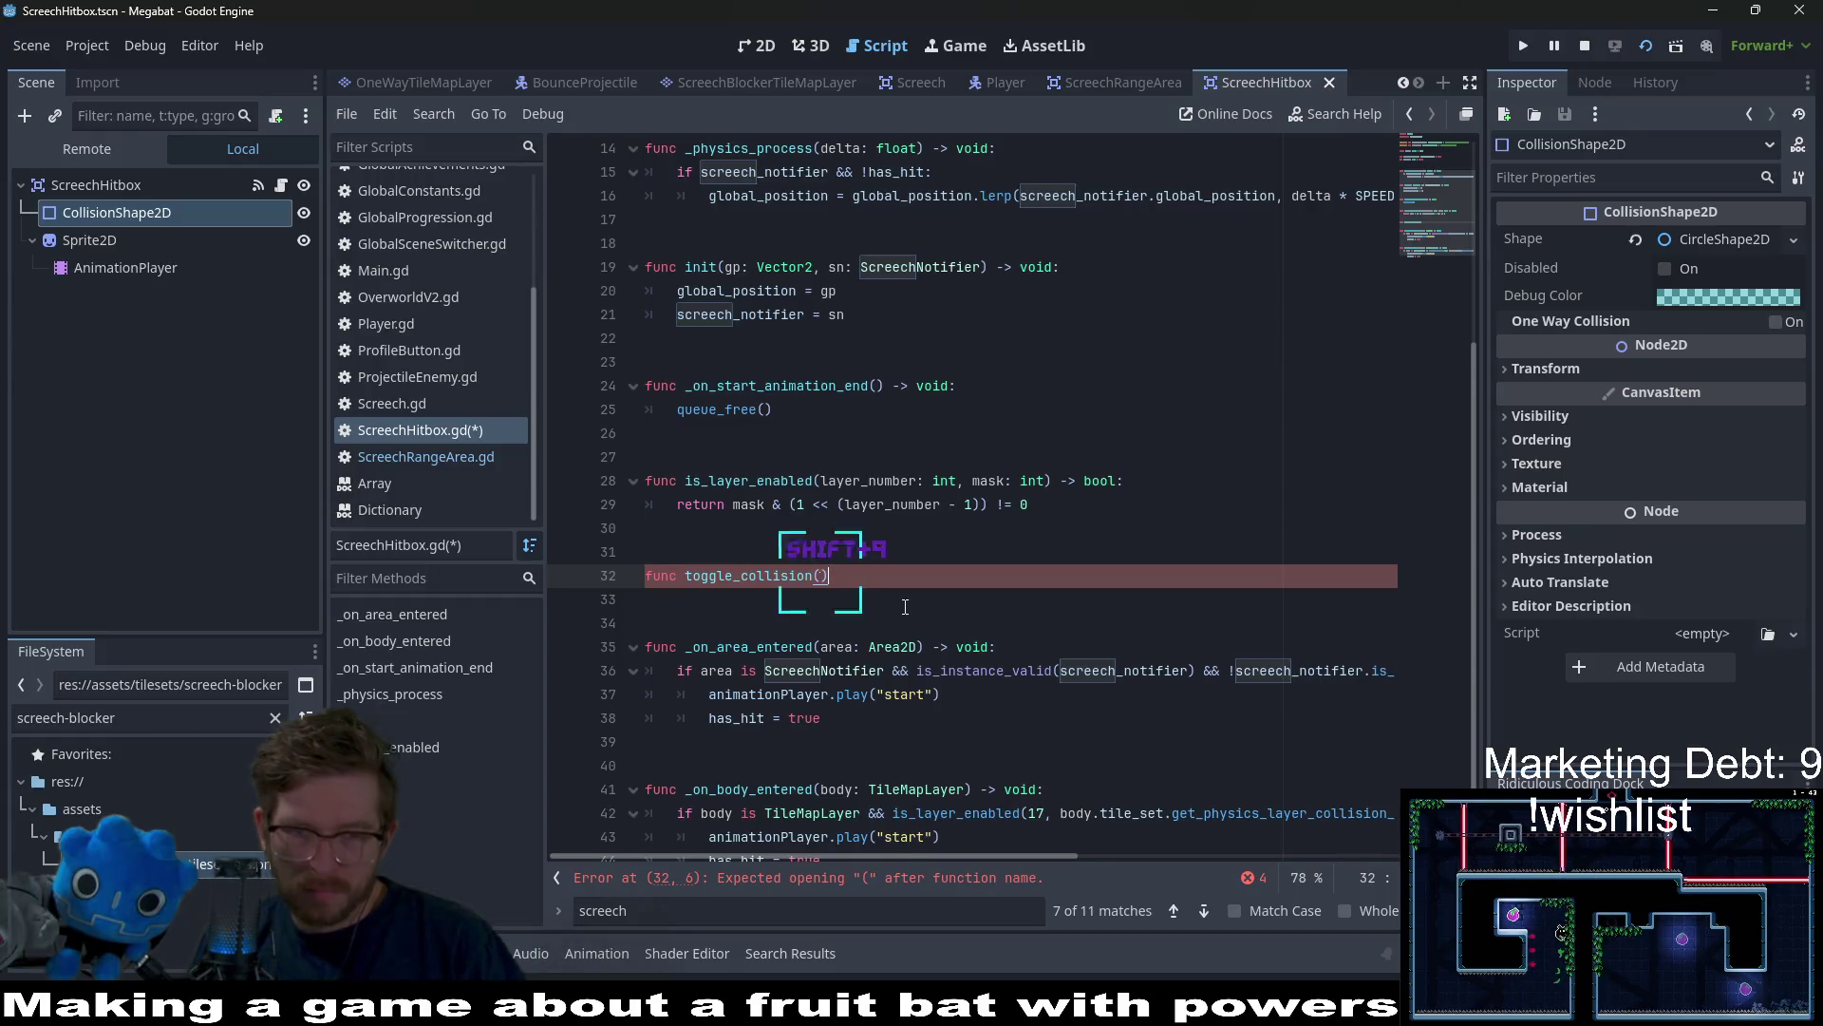
Complete the toggle_collision_disabled(value) function so it sets collision.disabled = value
key(BackSpace)
key(BackSpace)
text(_dis)
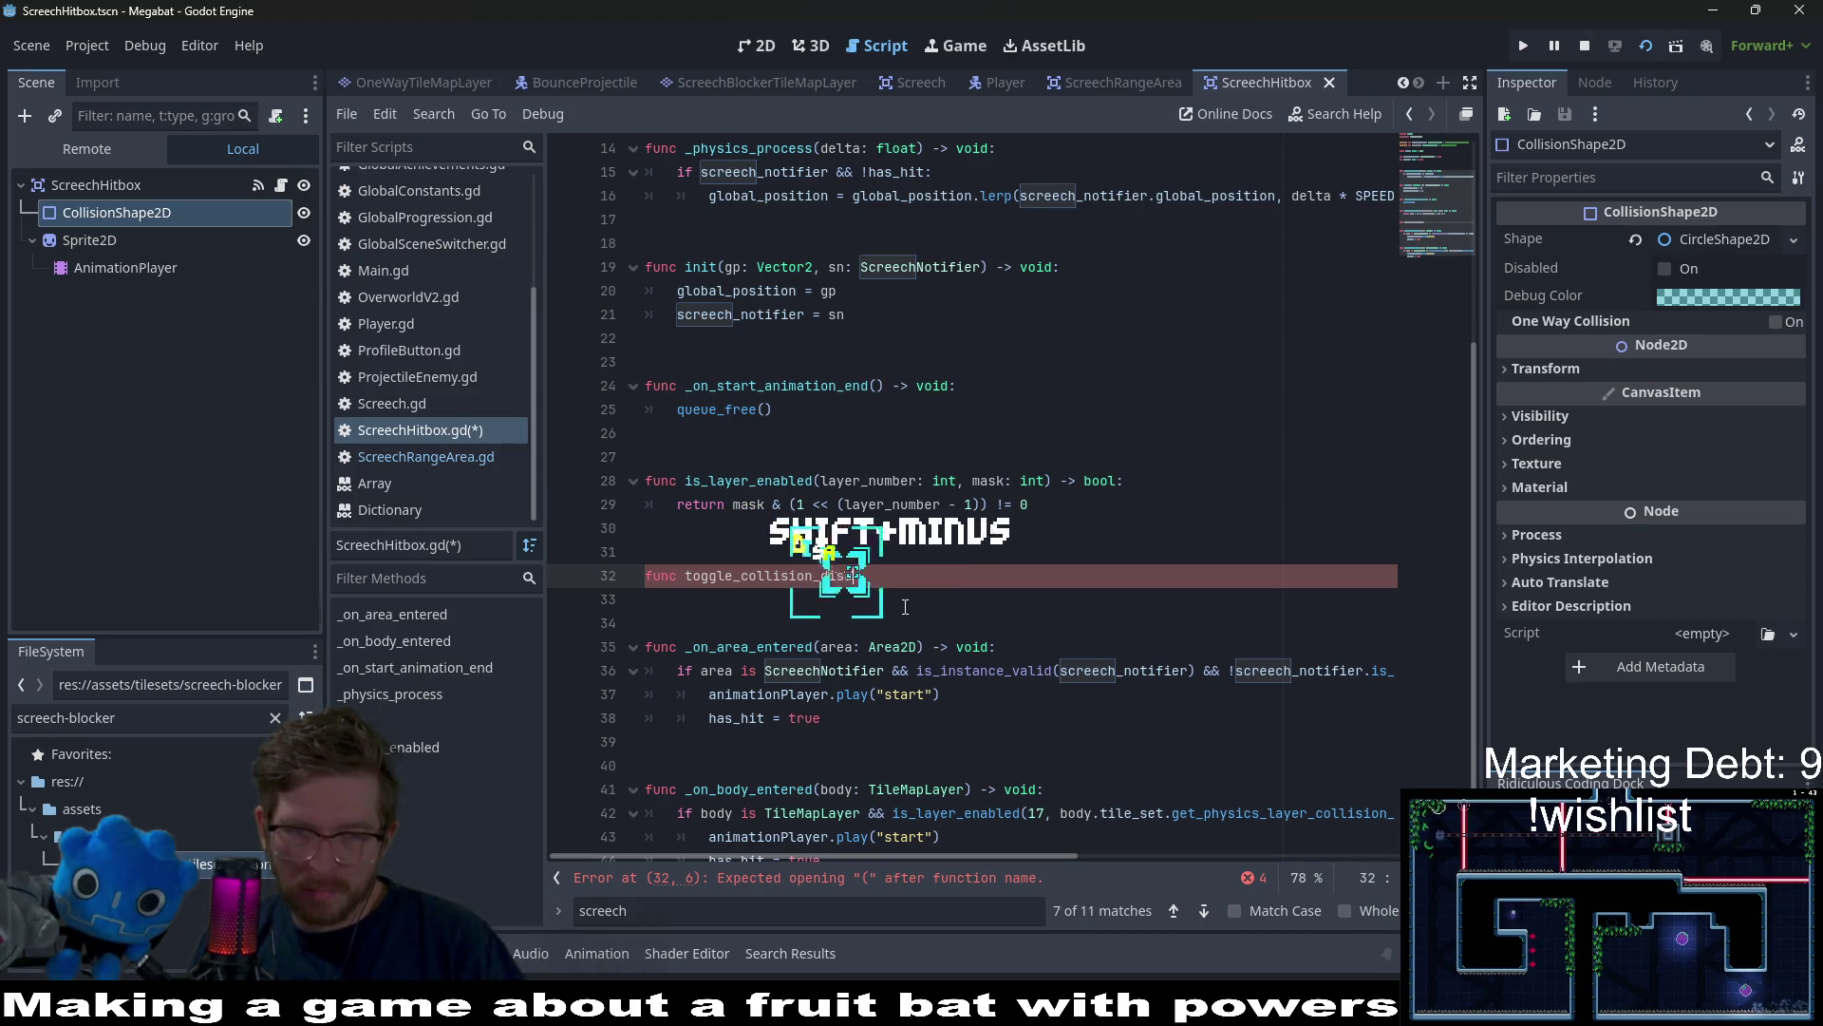
text(able)
text(()
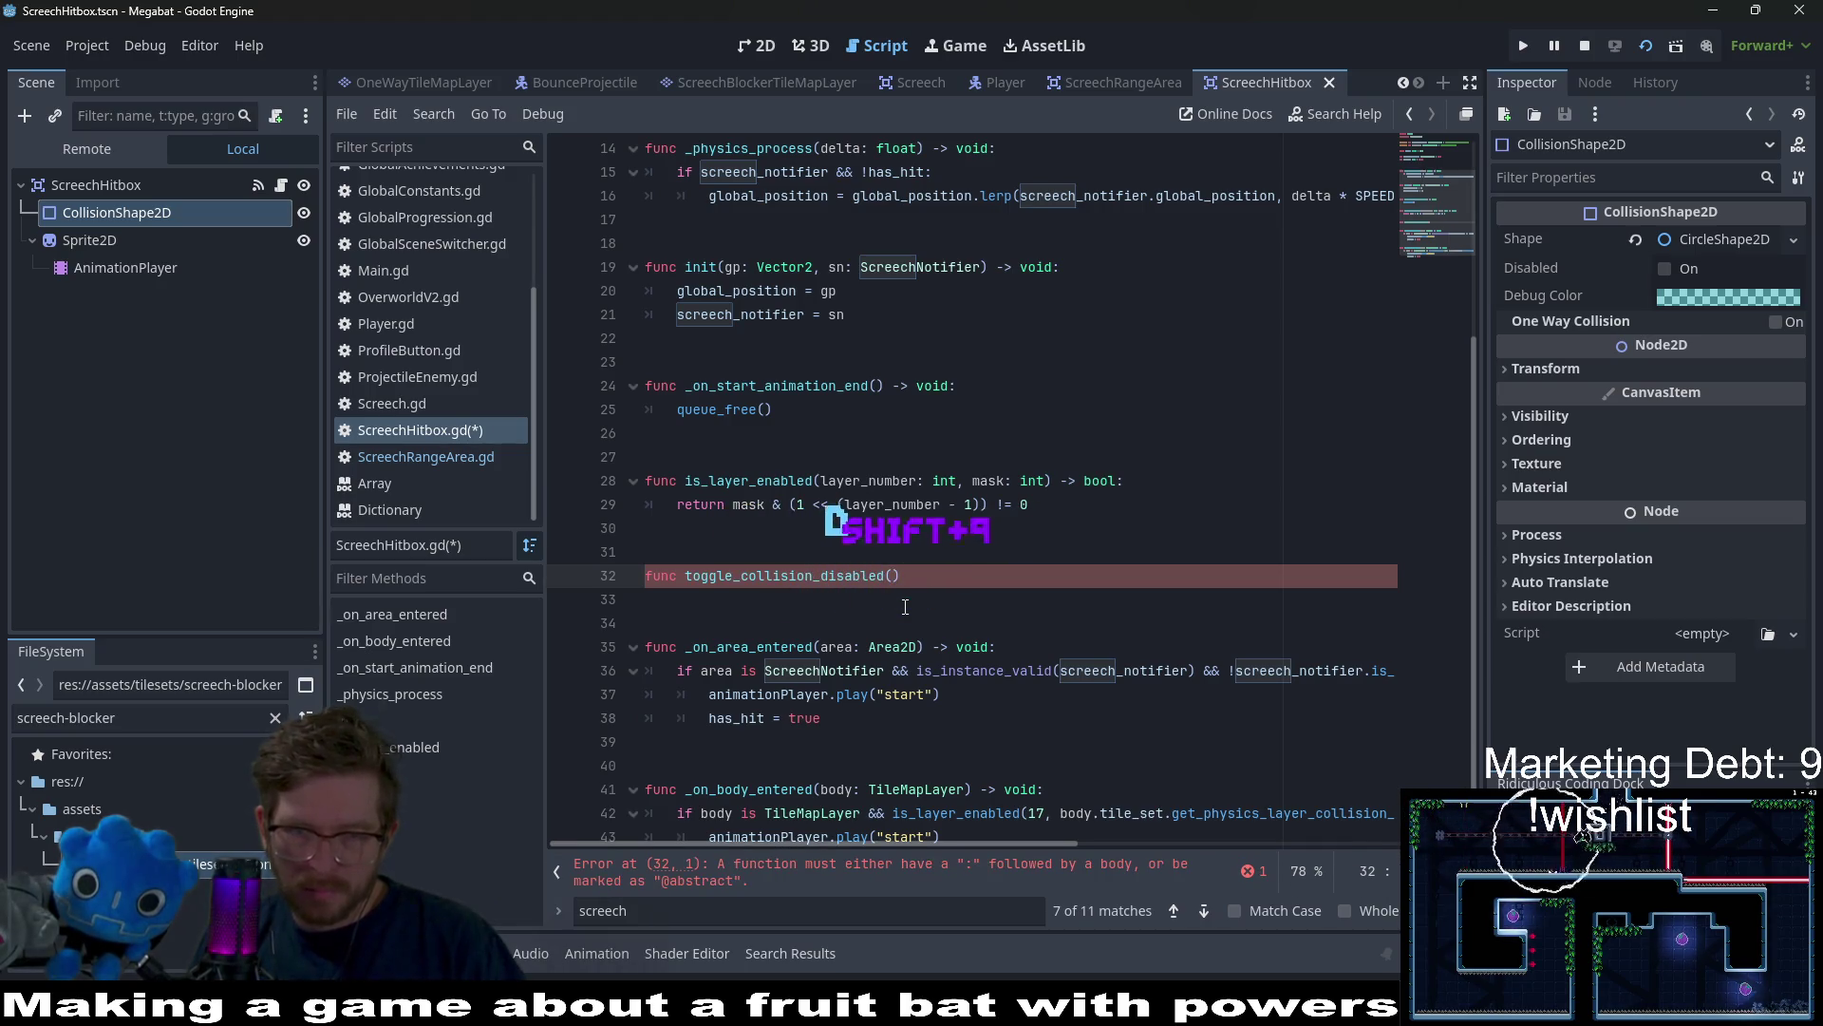
text(value: bool)
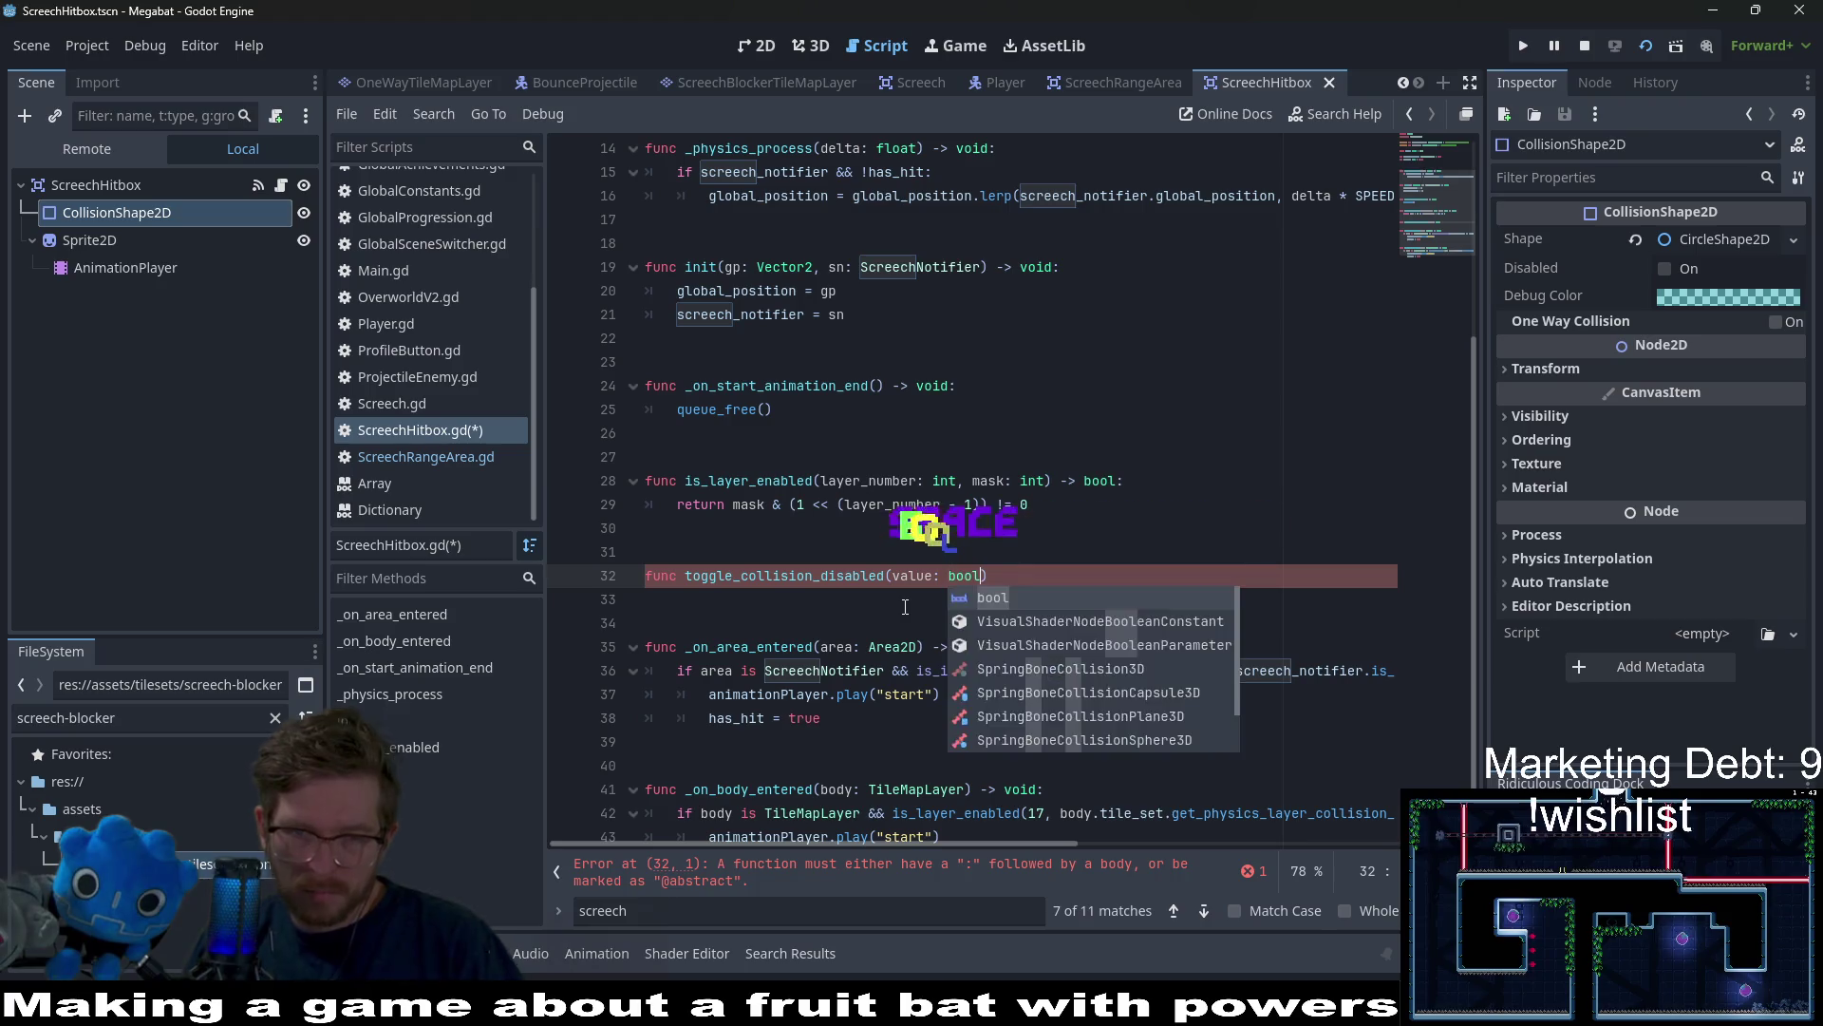
text( -> void:)
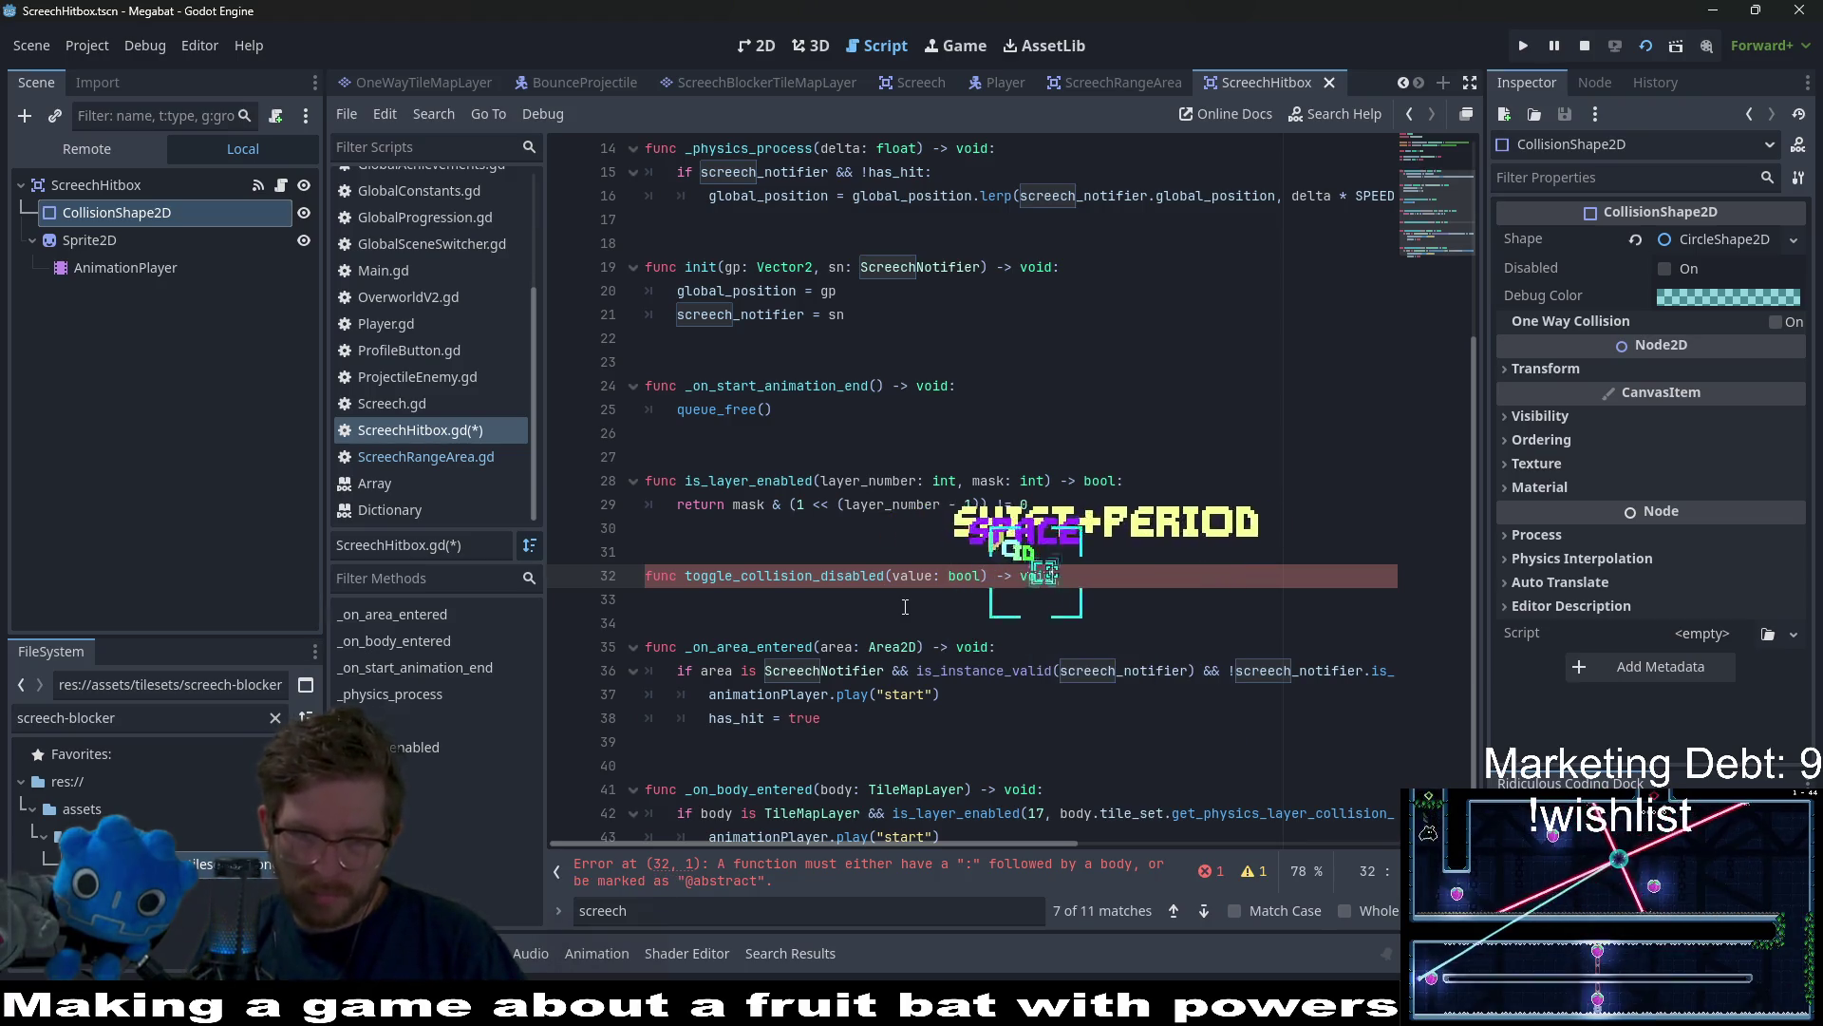
key(Return)
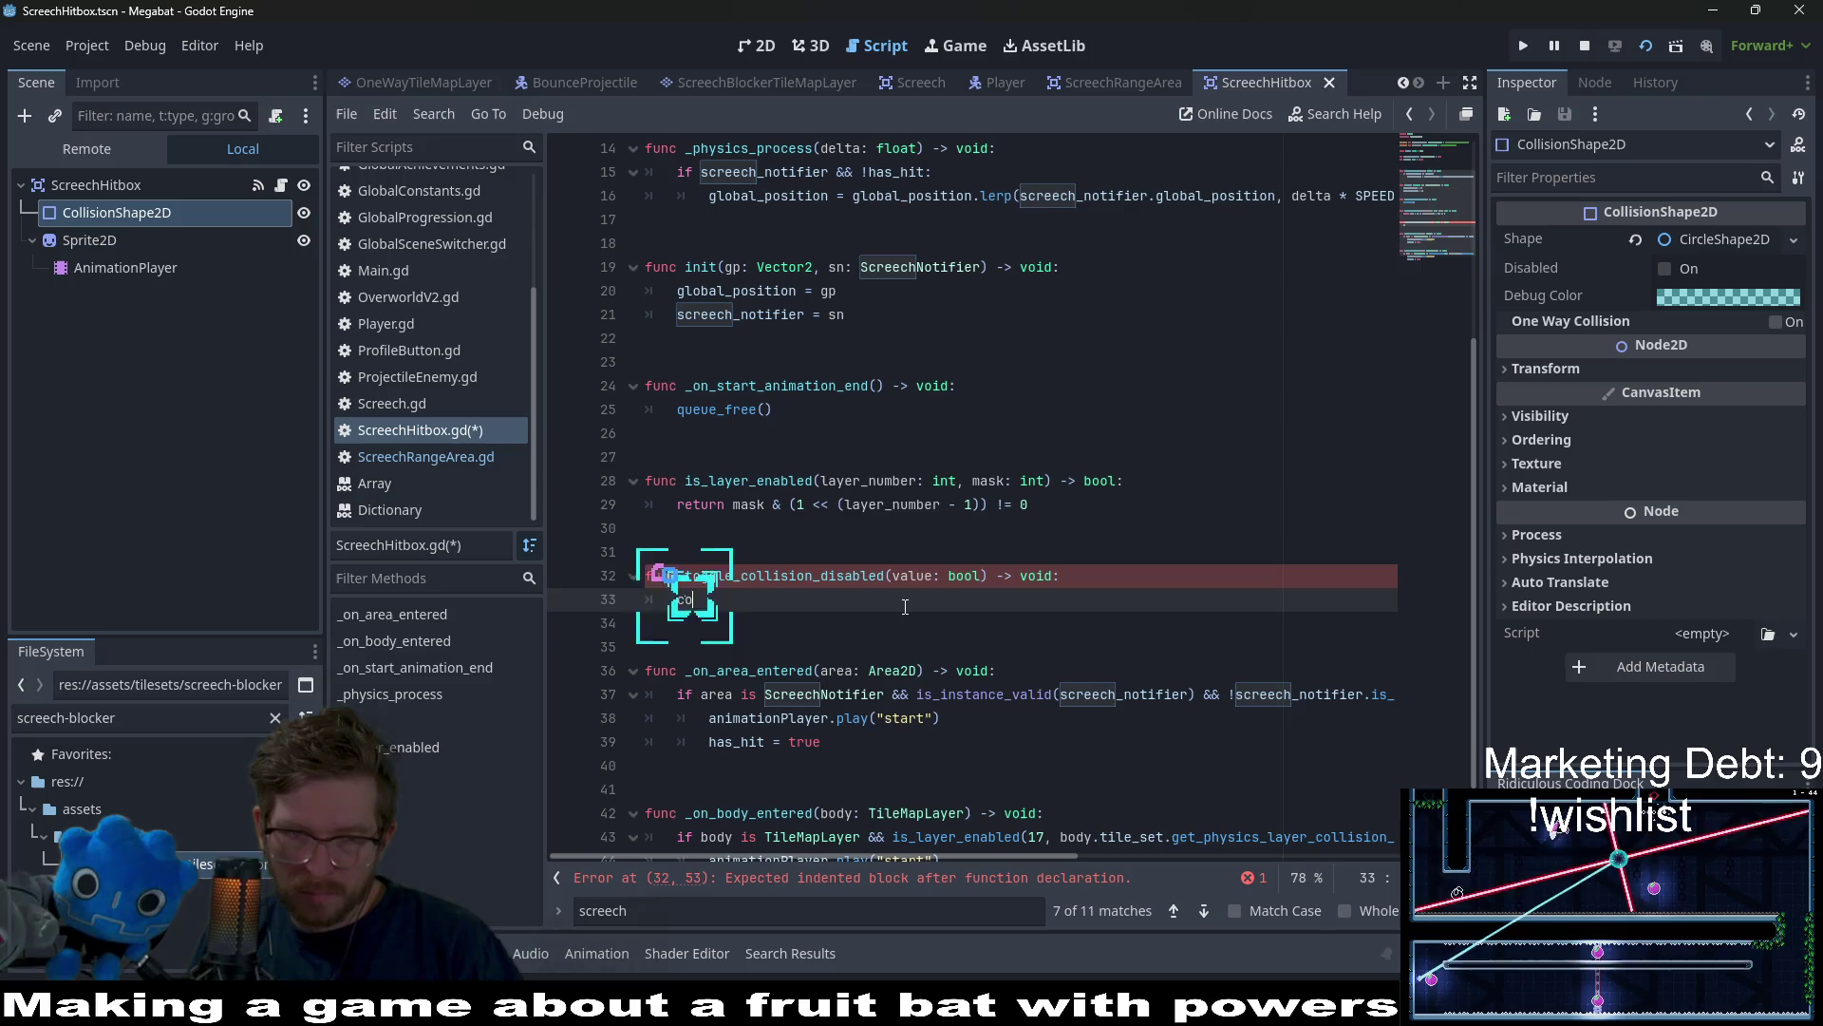
text(collision.)
key(period)
text(dis)
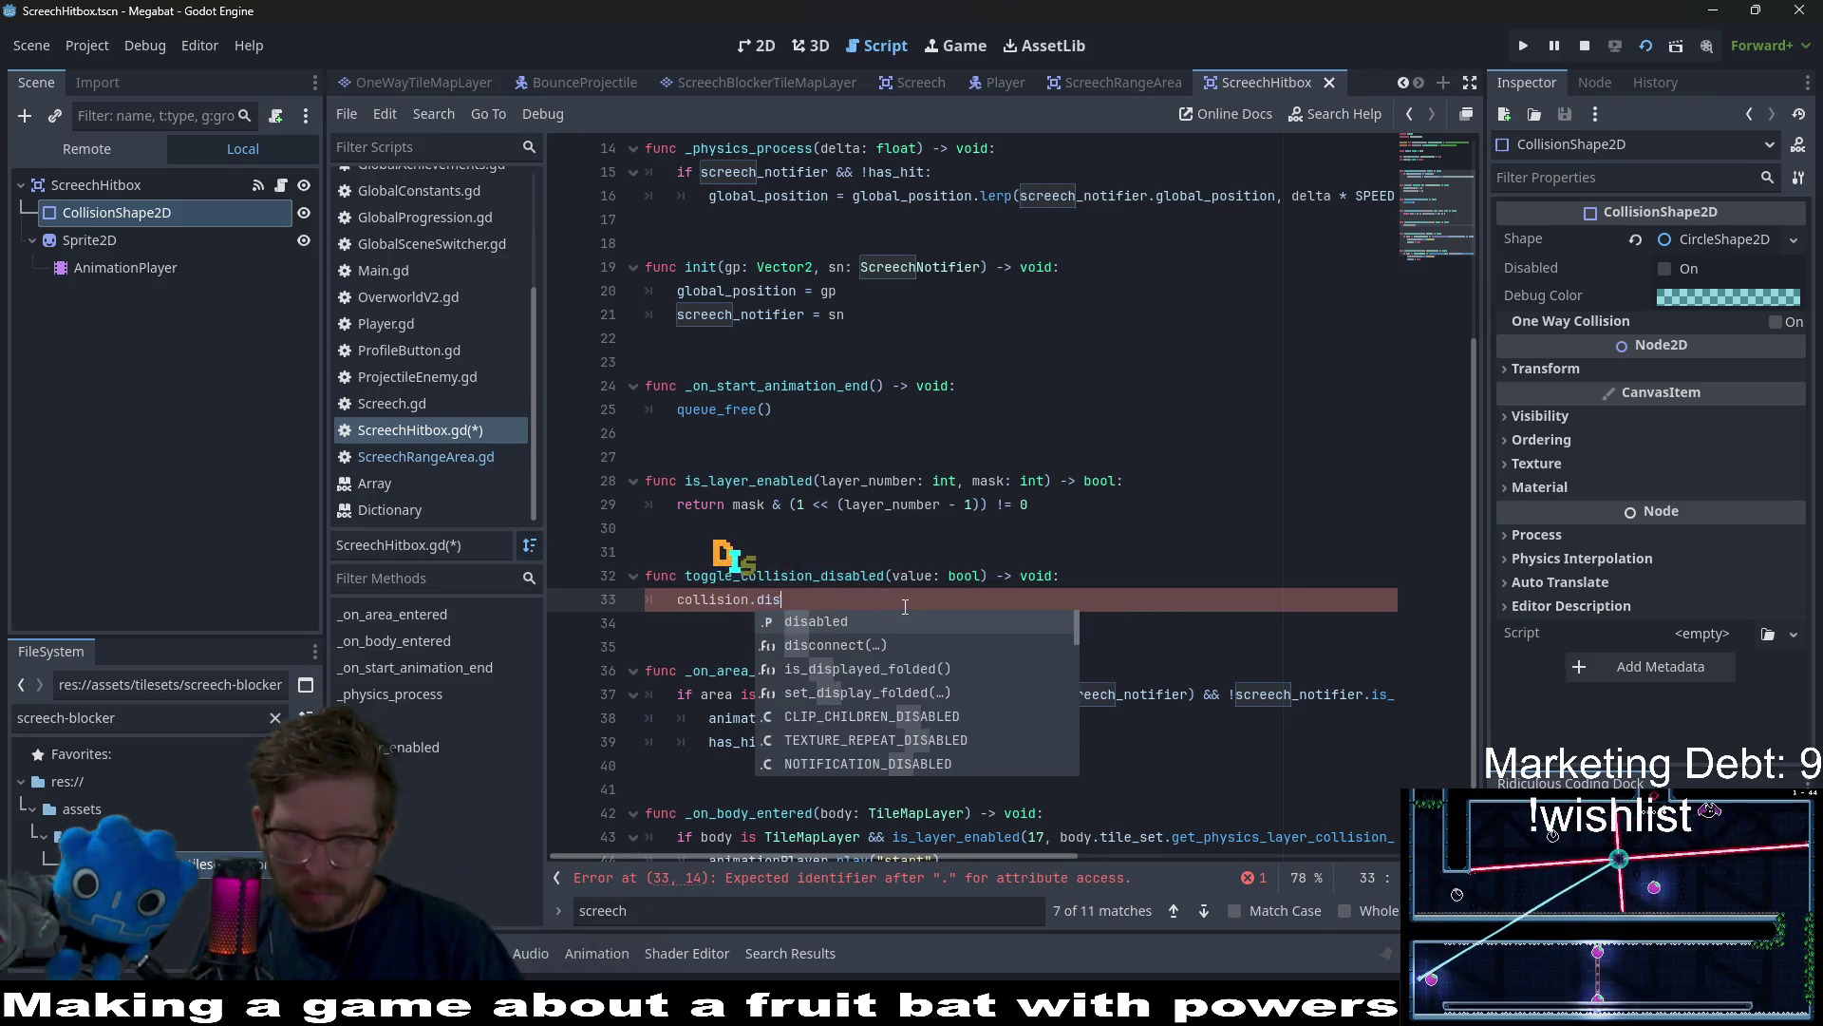
key(Return)
text(= value)
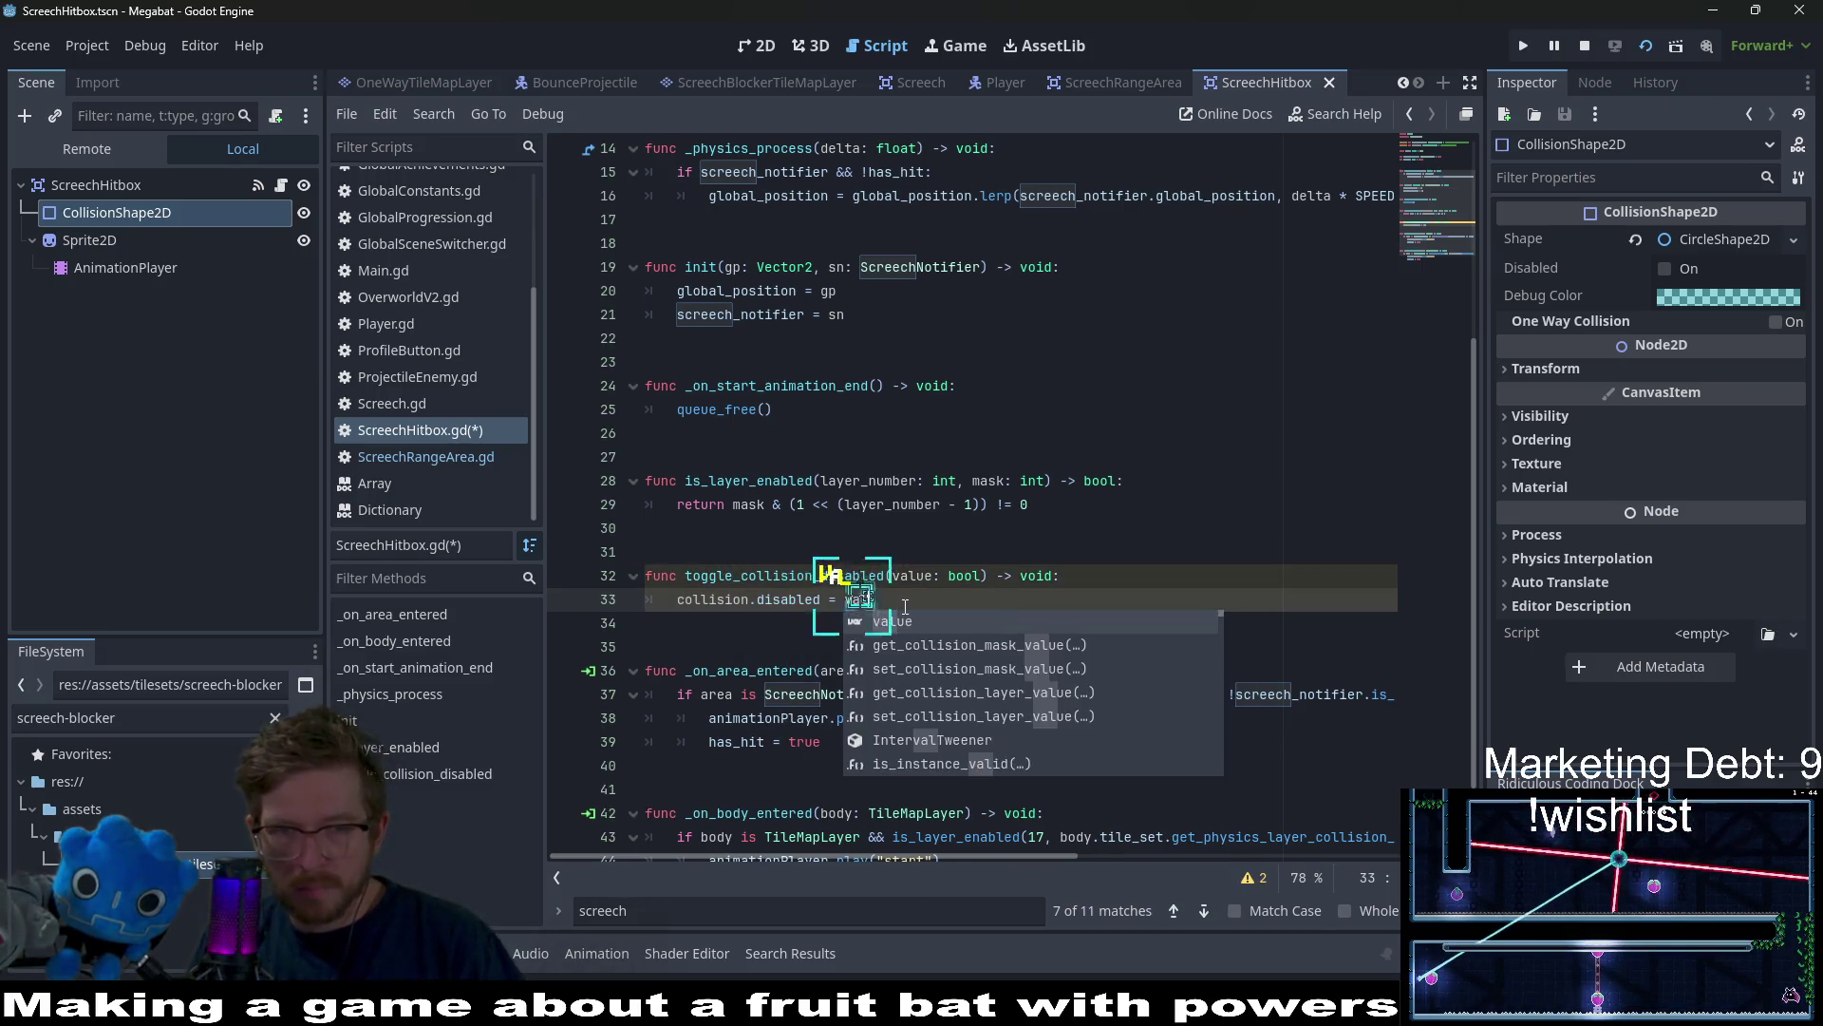
Call toggle_collision_disabled.call_deferred(true) after has_hit = true in _on_body_entered and save the script
key(Escape)
double_click(784, 575)
key(ctrl+c)
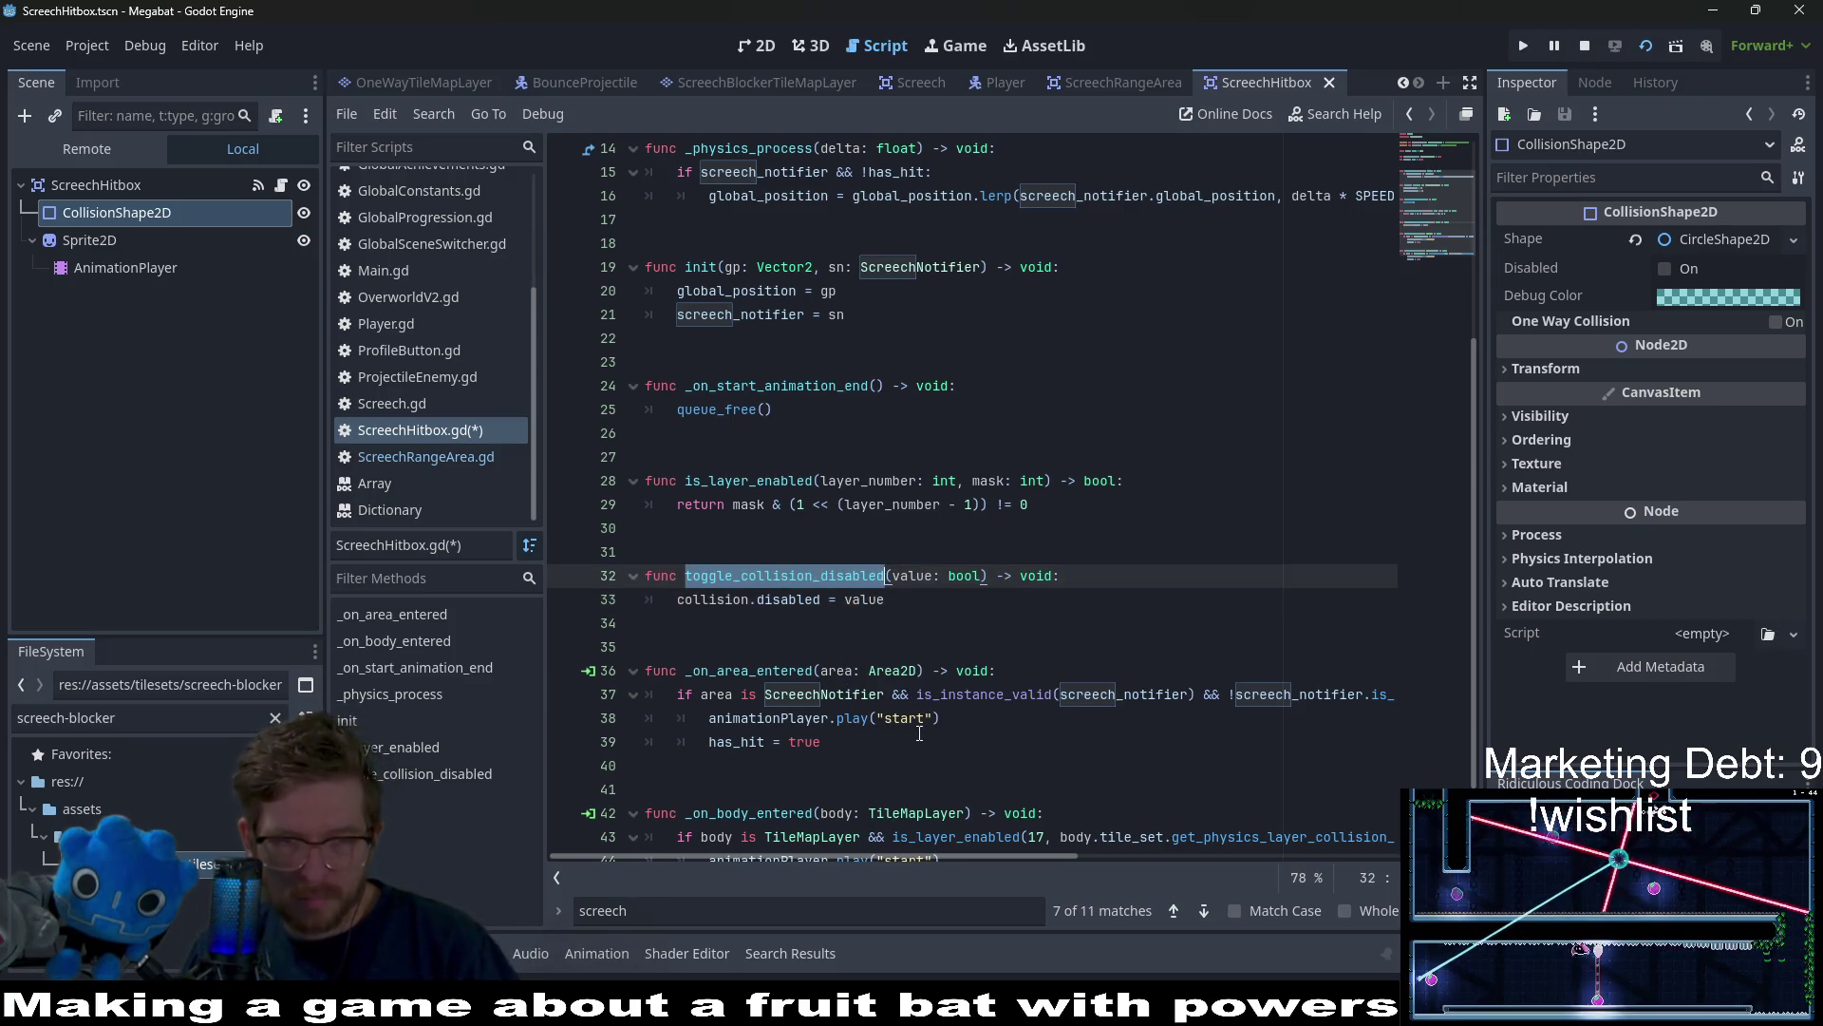
scroll(887, 735, down, 2)
click(978, 769)
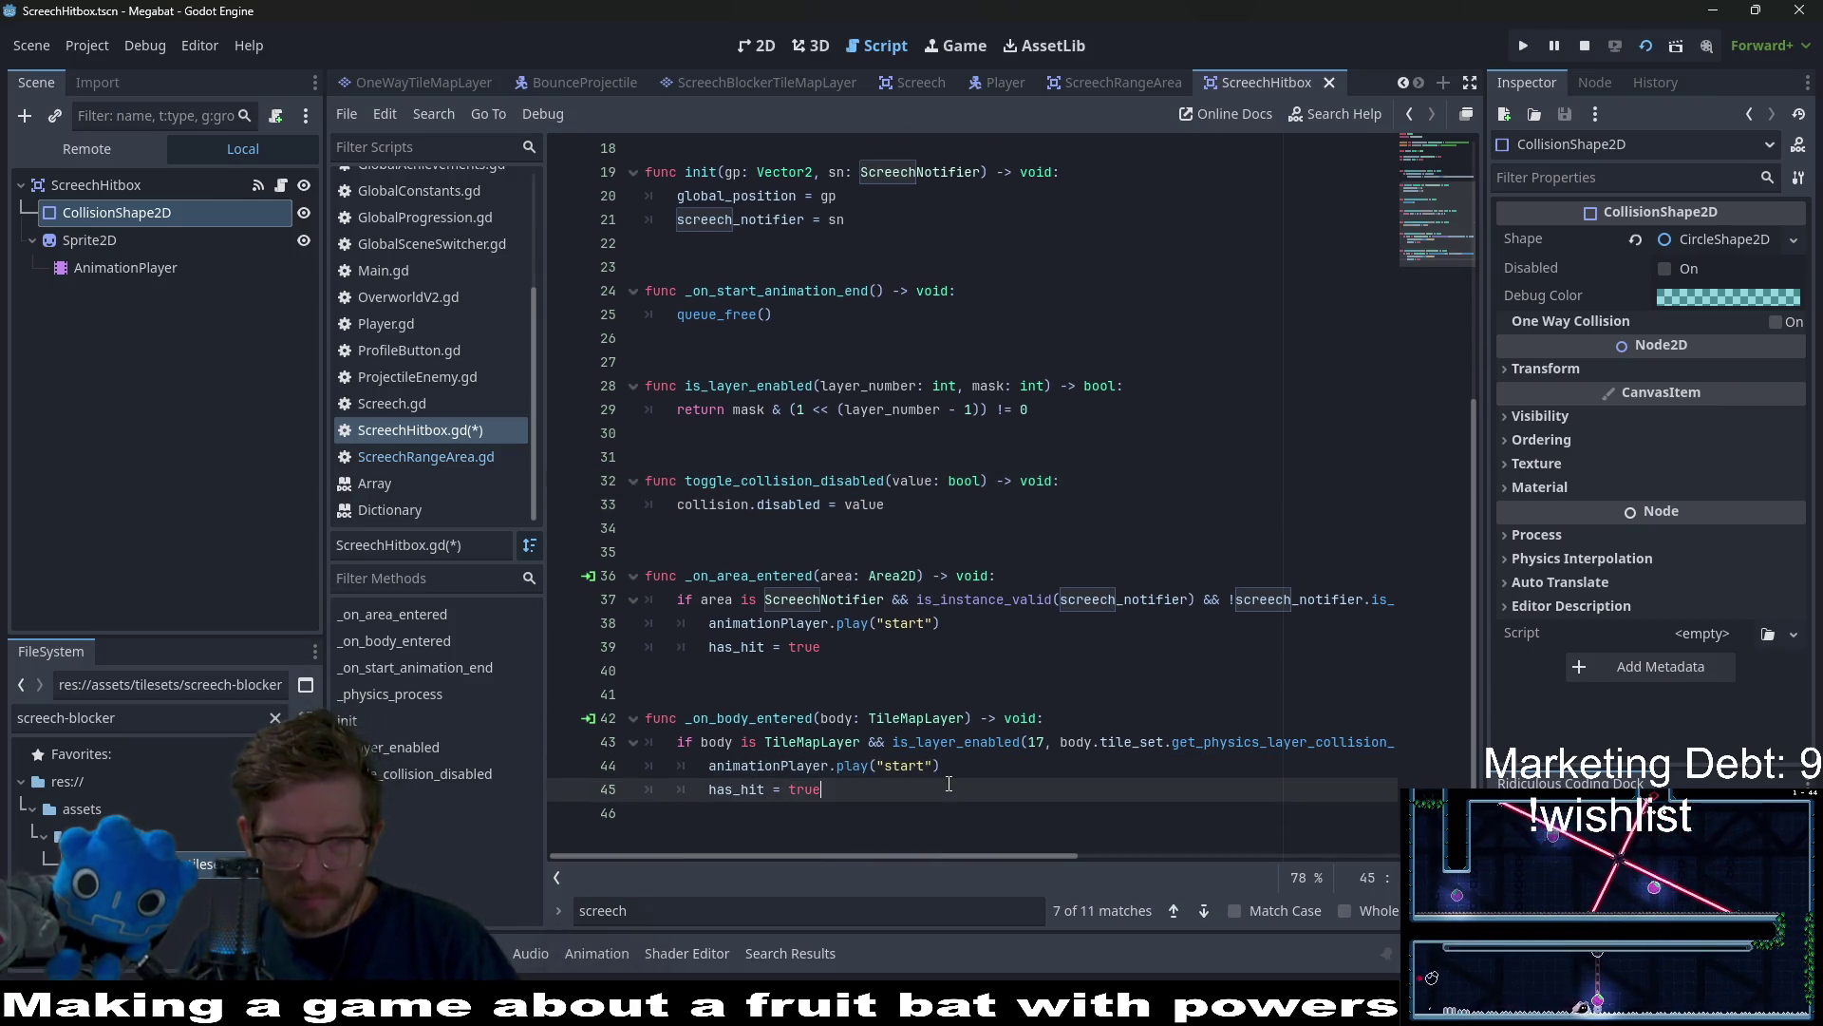
key(Return)
key(ctrl+v)
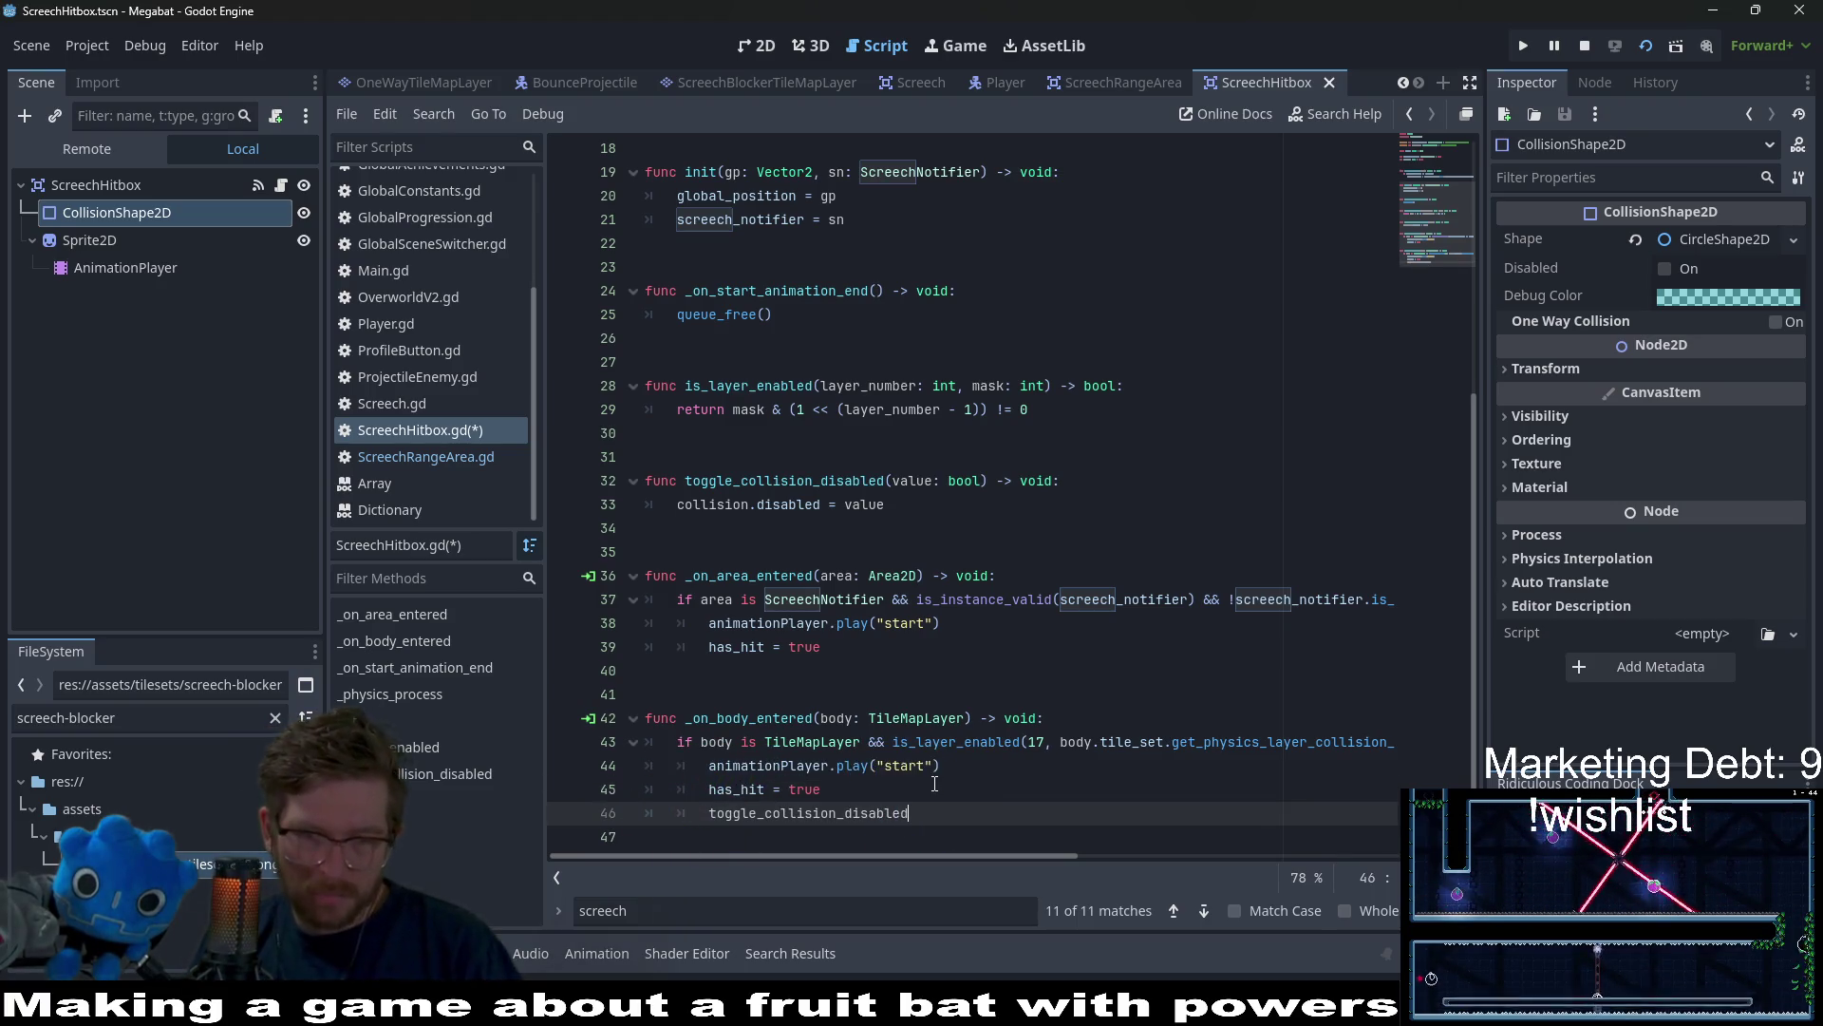
text(.call)
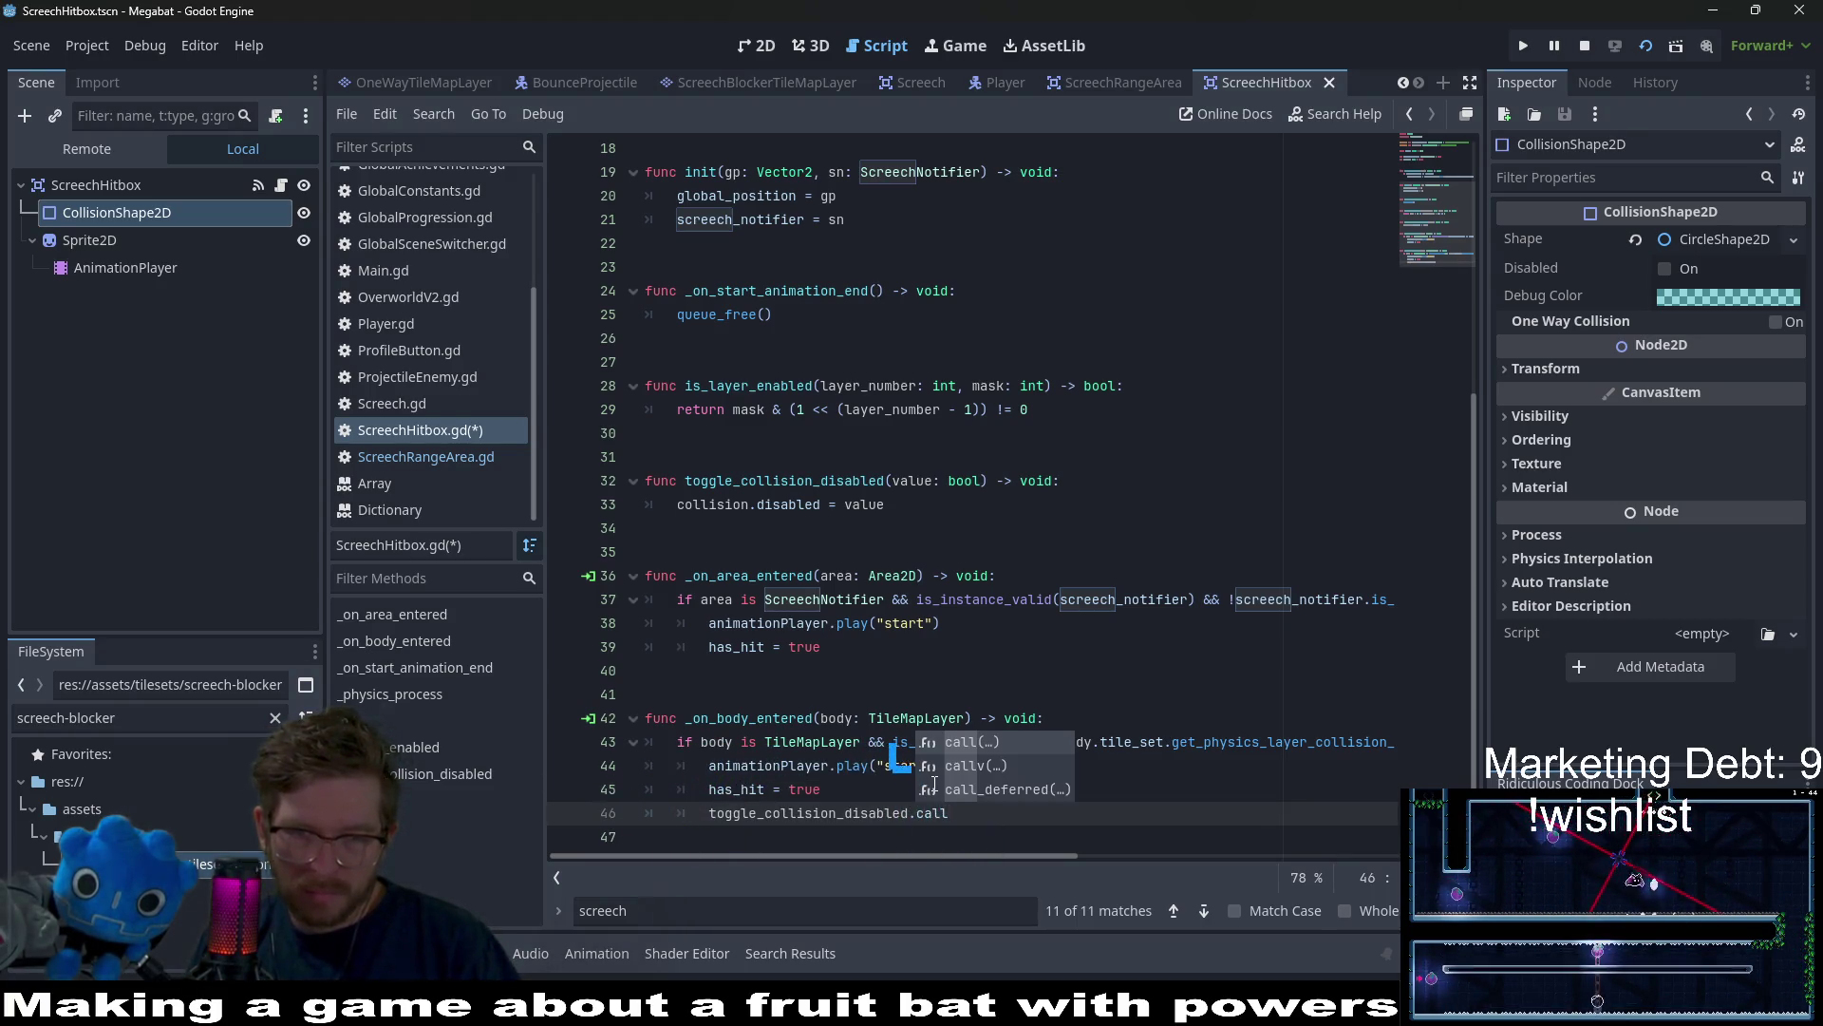
key(Down)
key(Down)
key(Return)
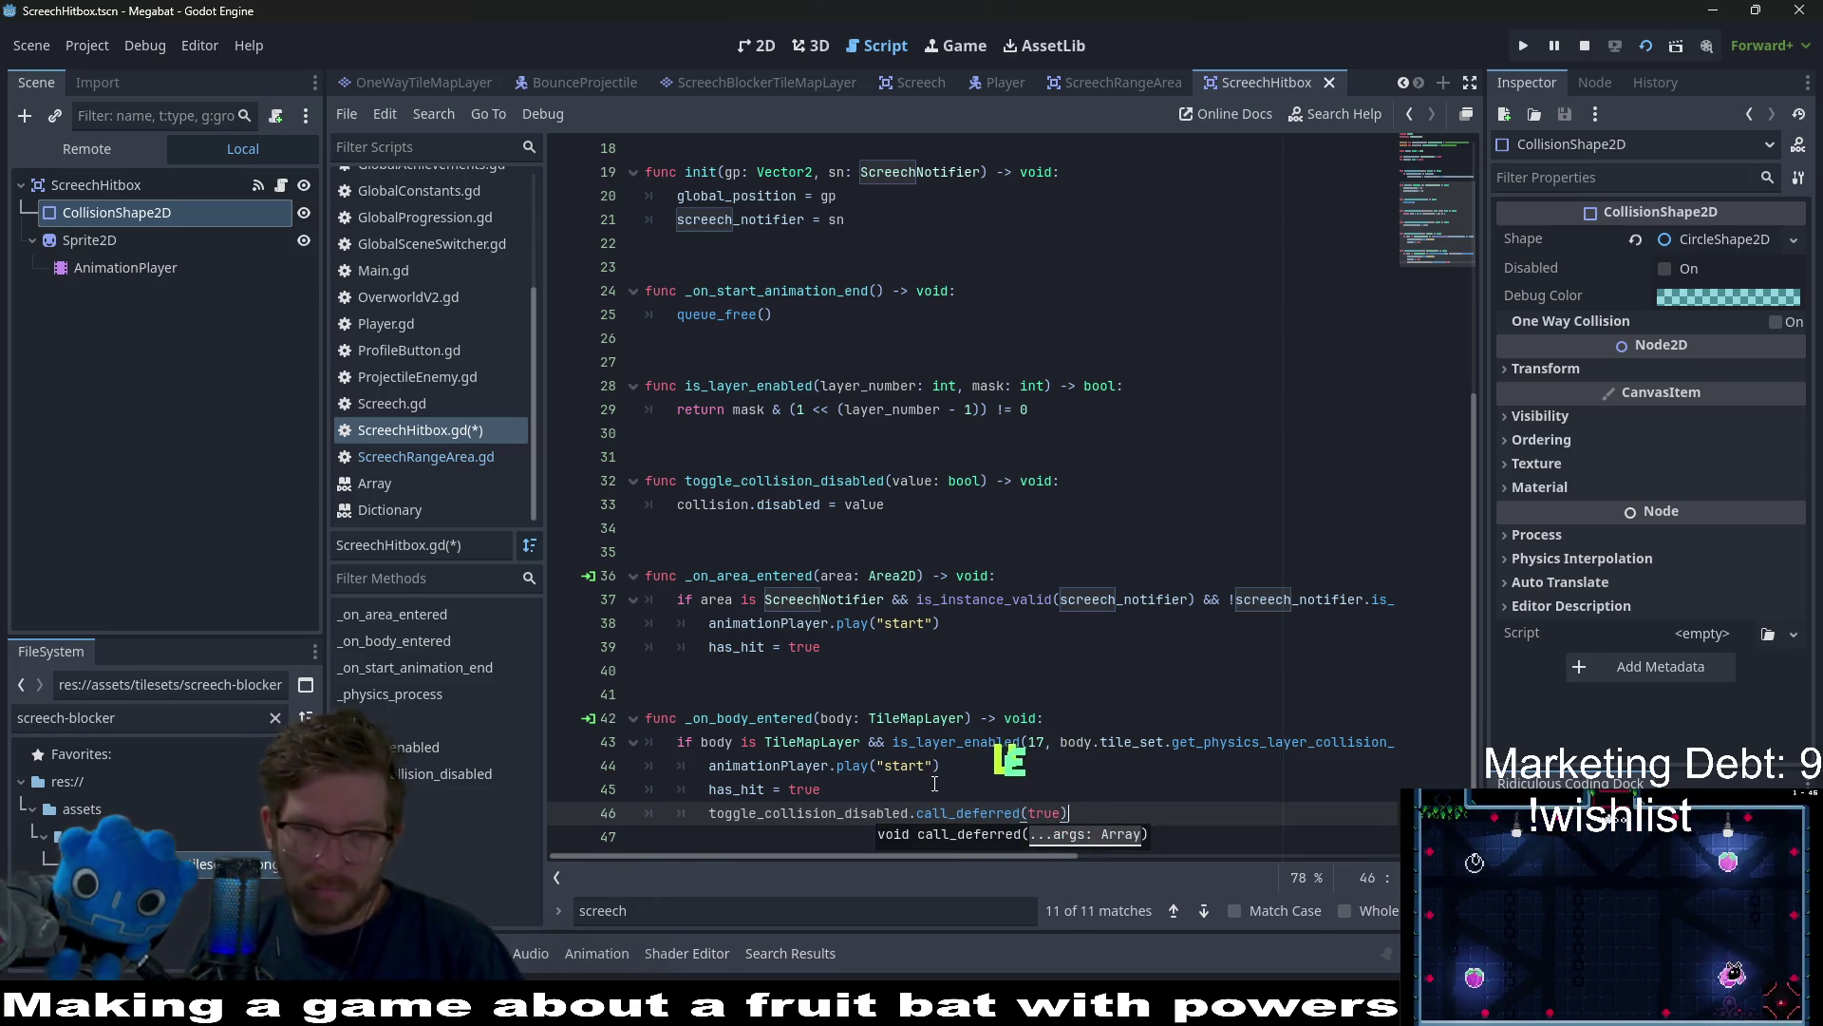
key(ctrl+s)
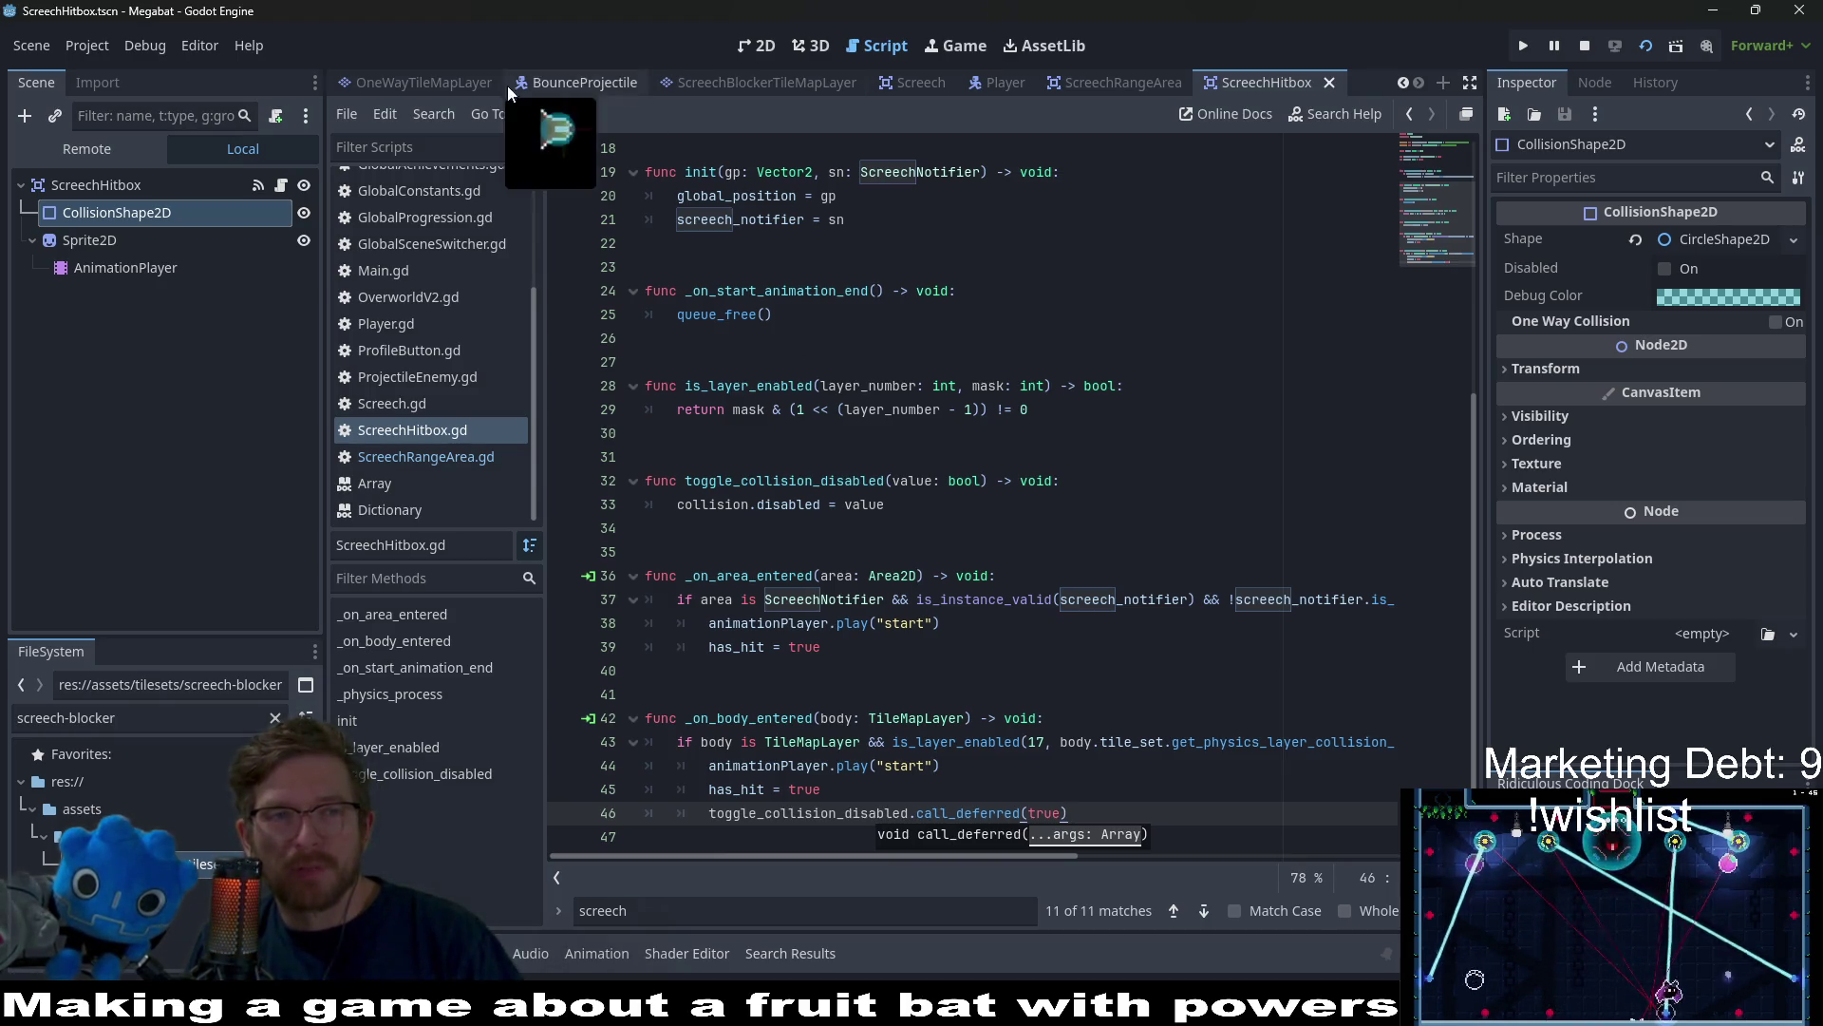
scroll(911, 85, up, 3)
click(577, 85)
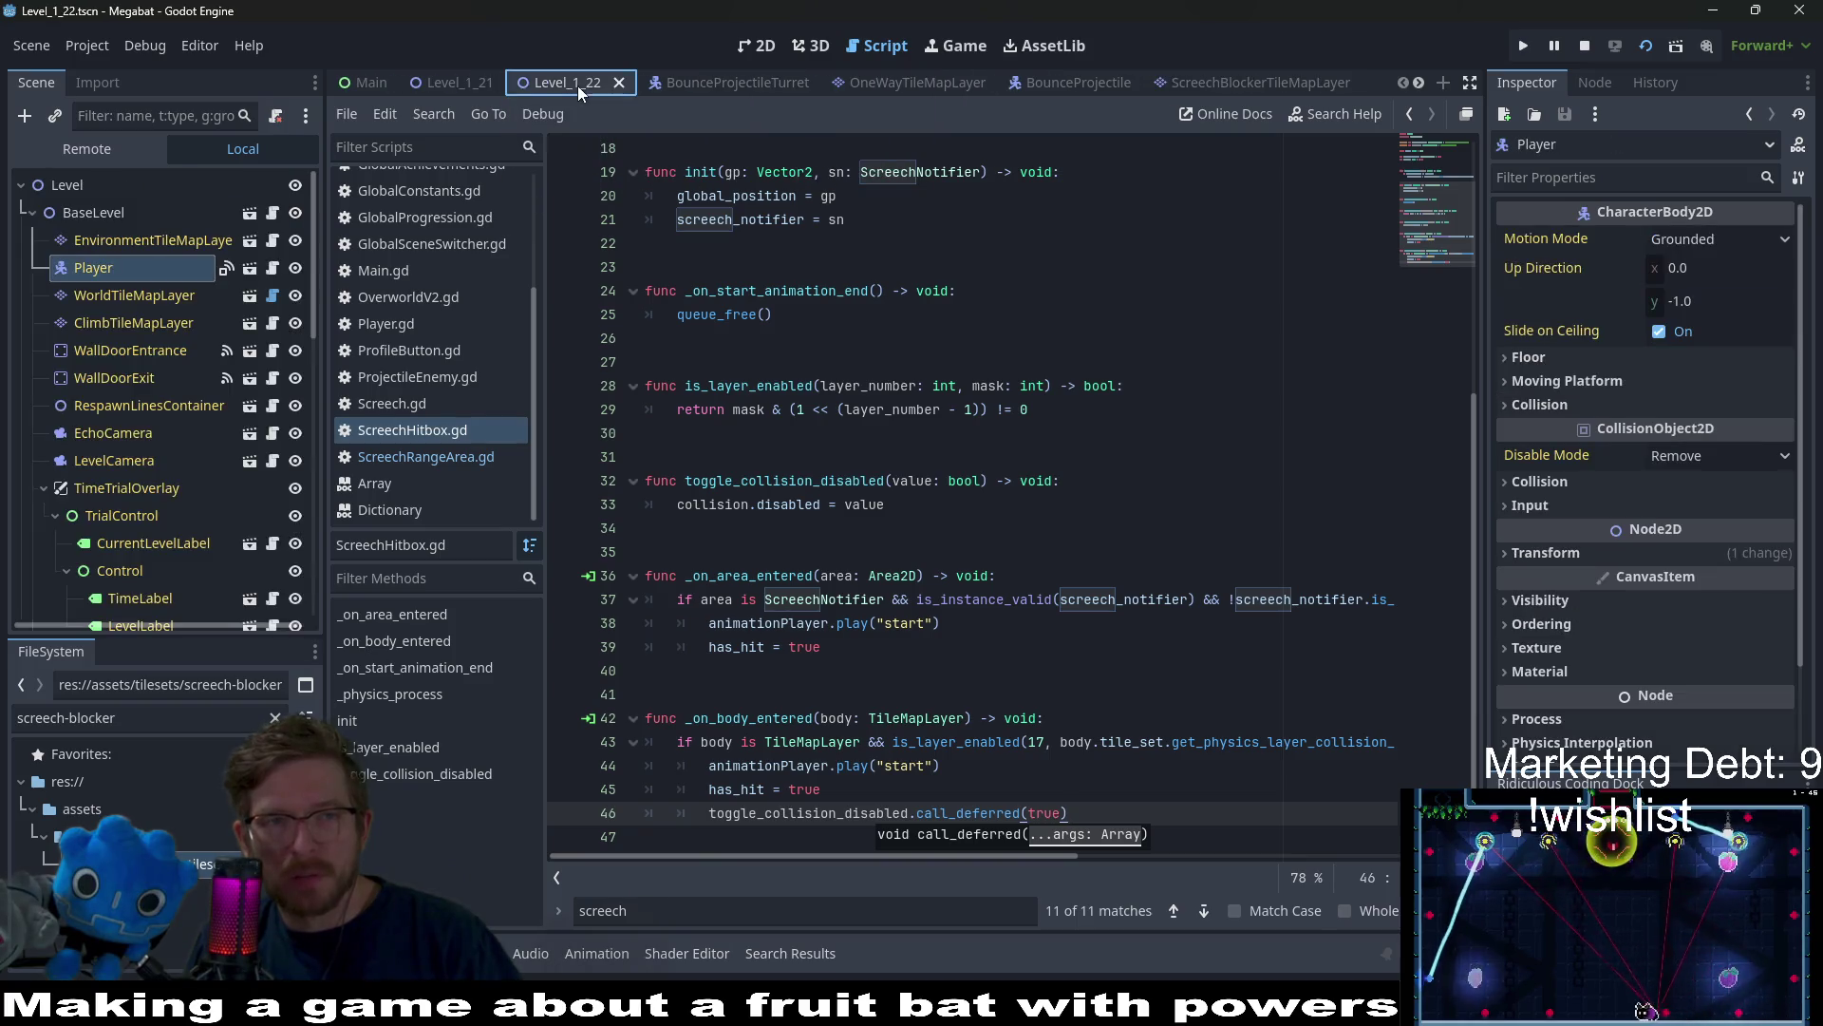
click(577, 86)
click(1641, 54)
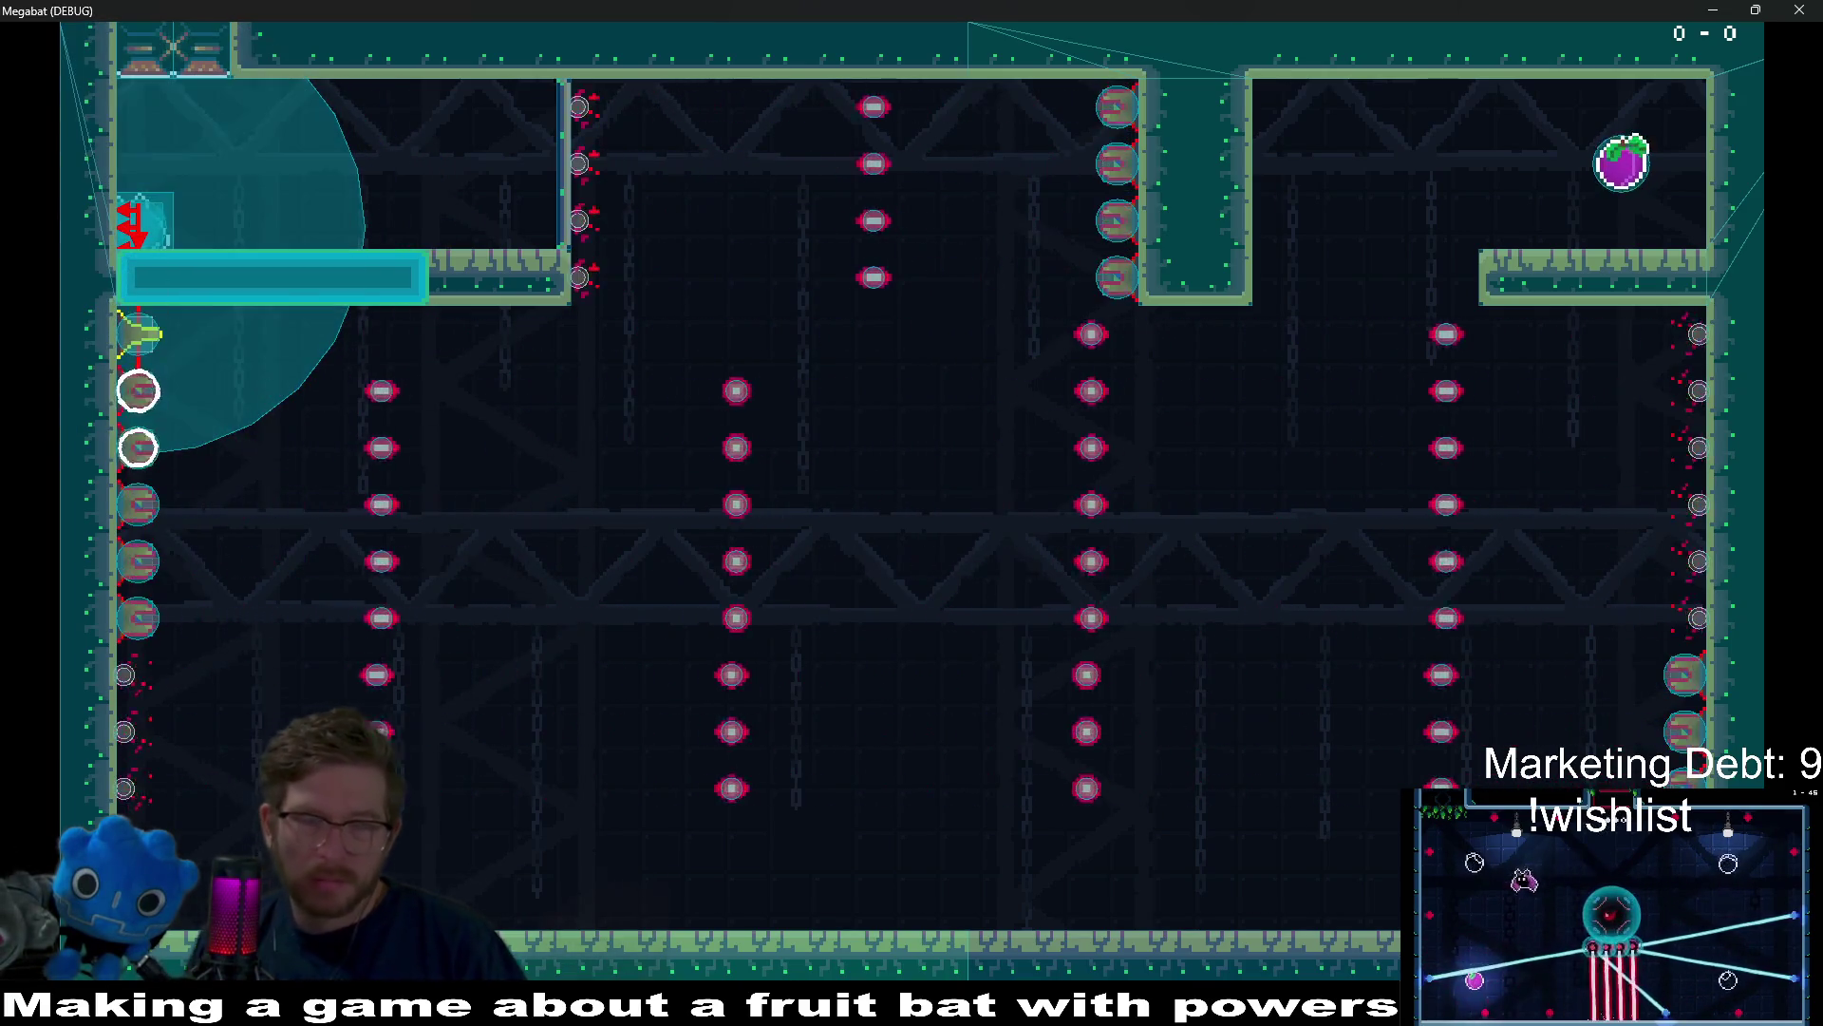
key(F8)
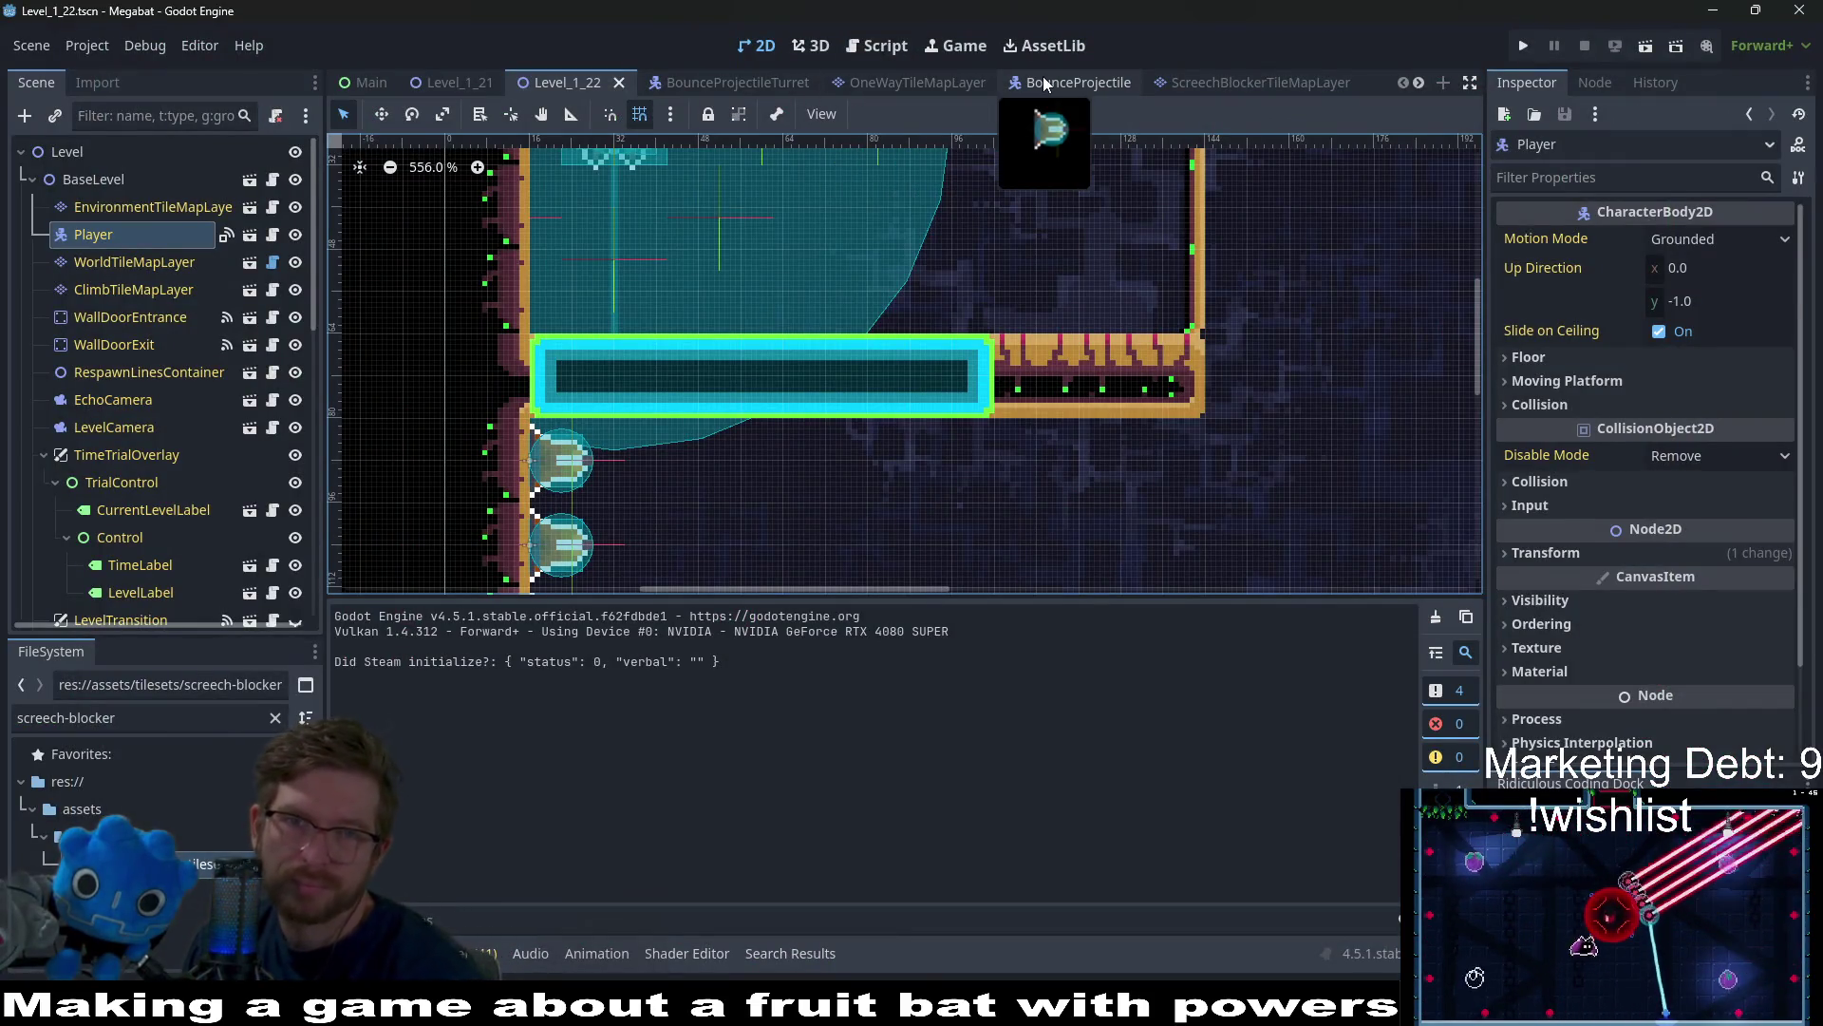
click(1079, 80)
click(1239, 82)
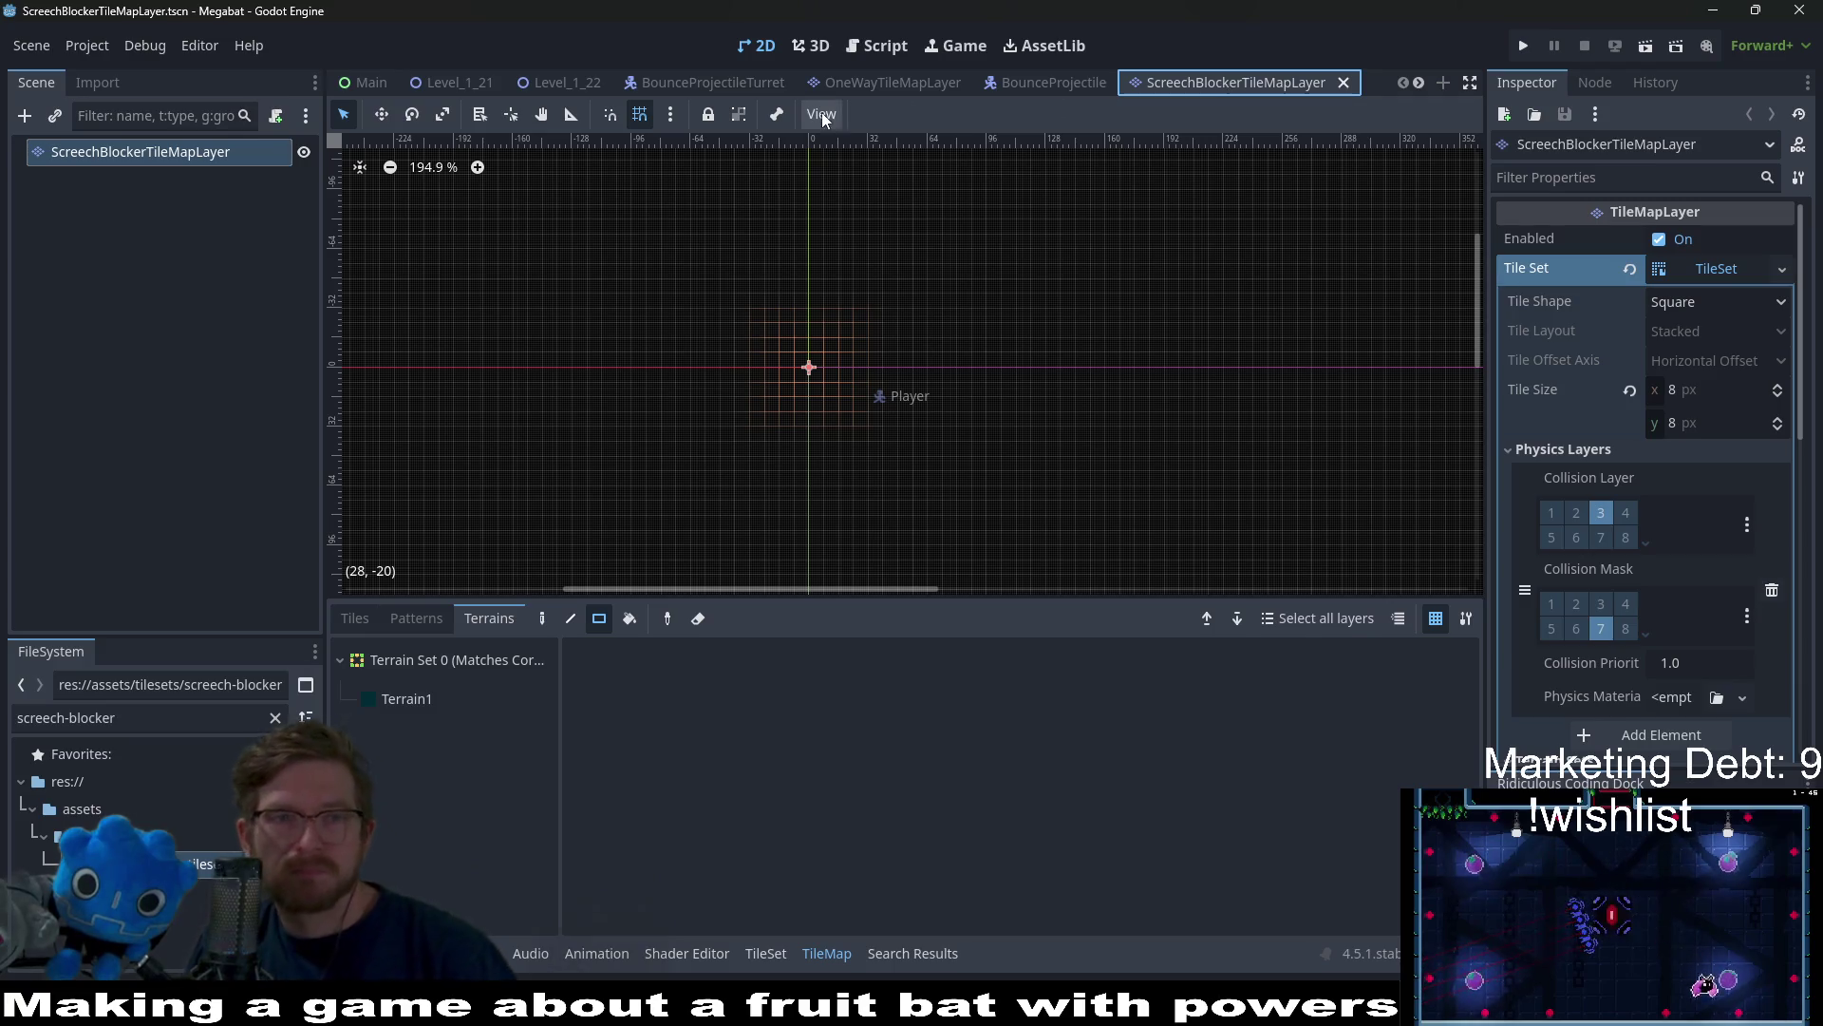
click(566, 81)
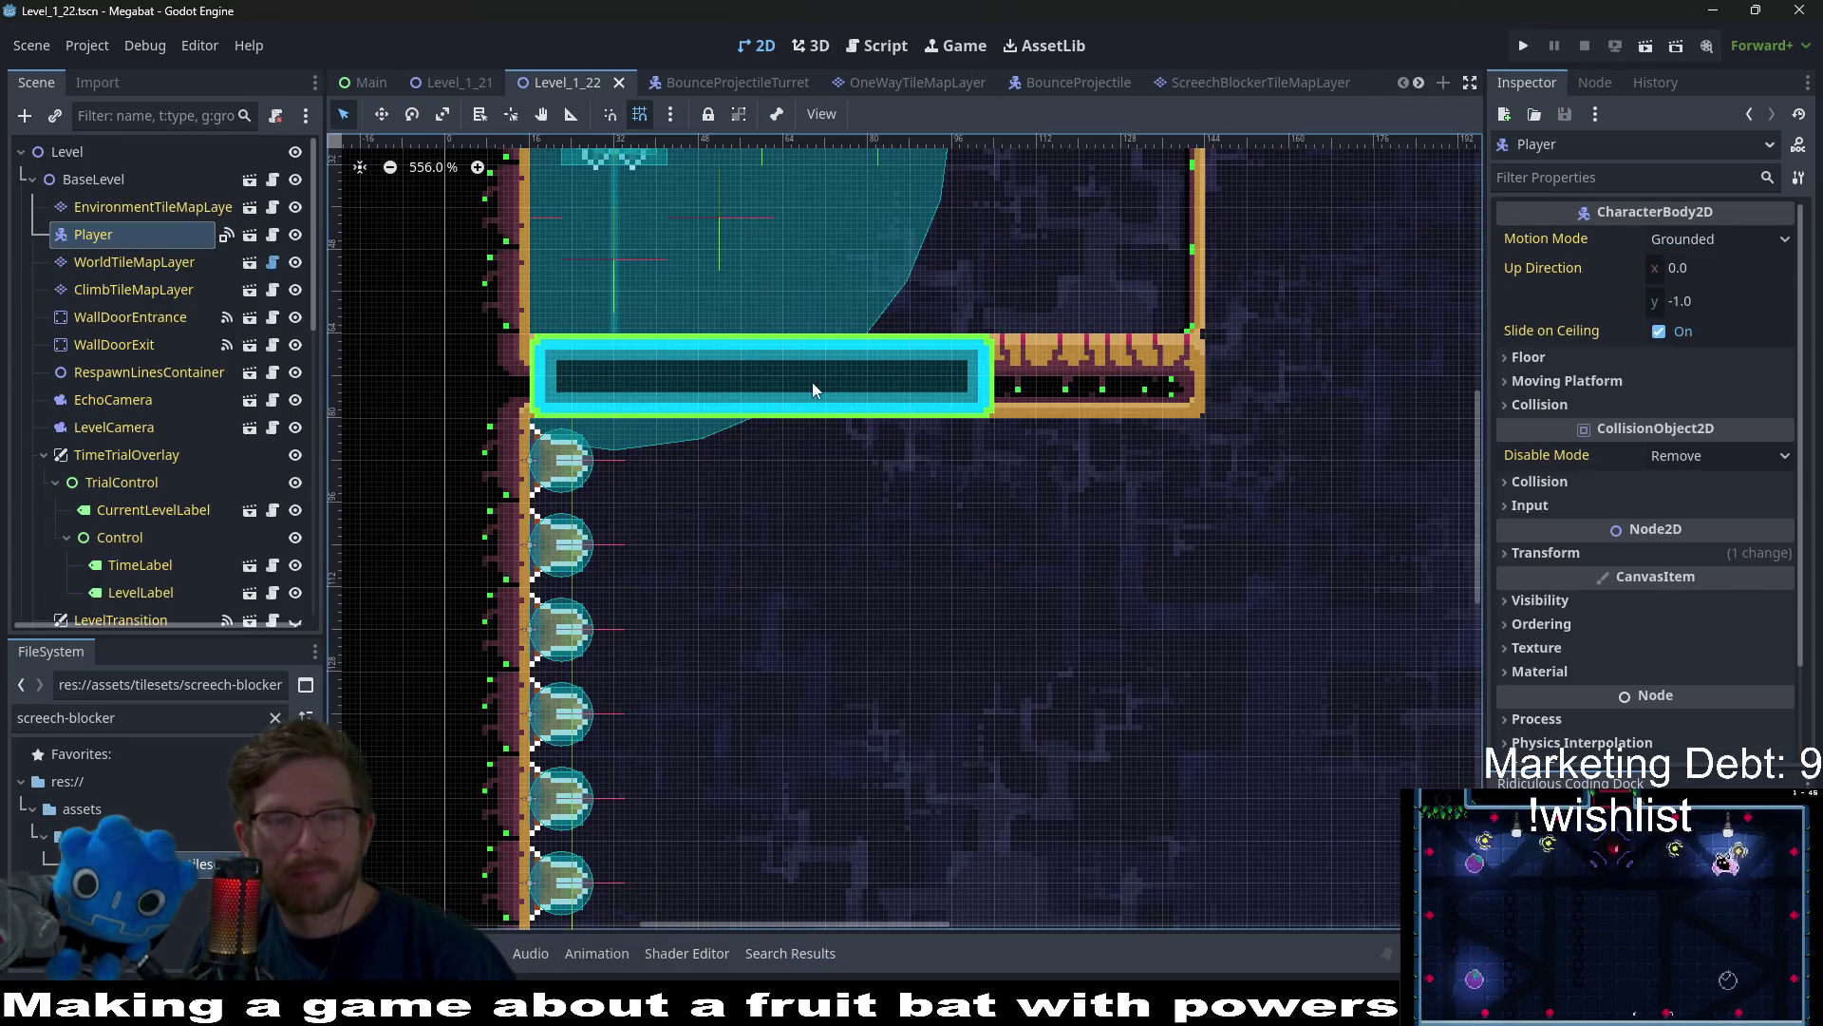
scroll(1113, 85, down, 3)
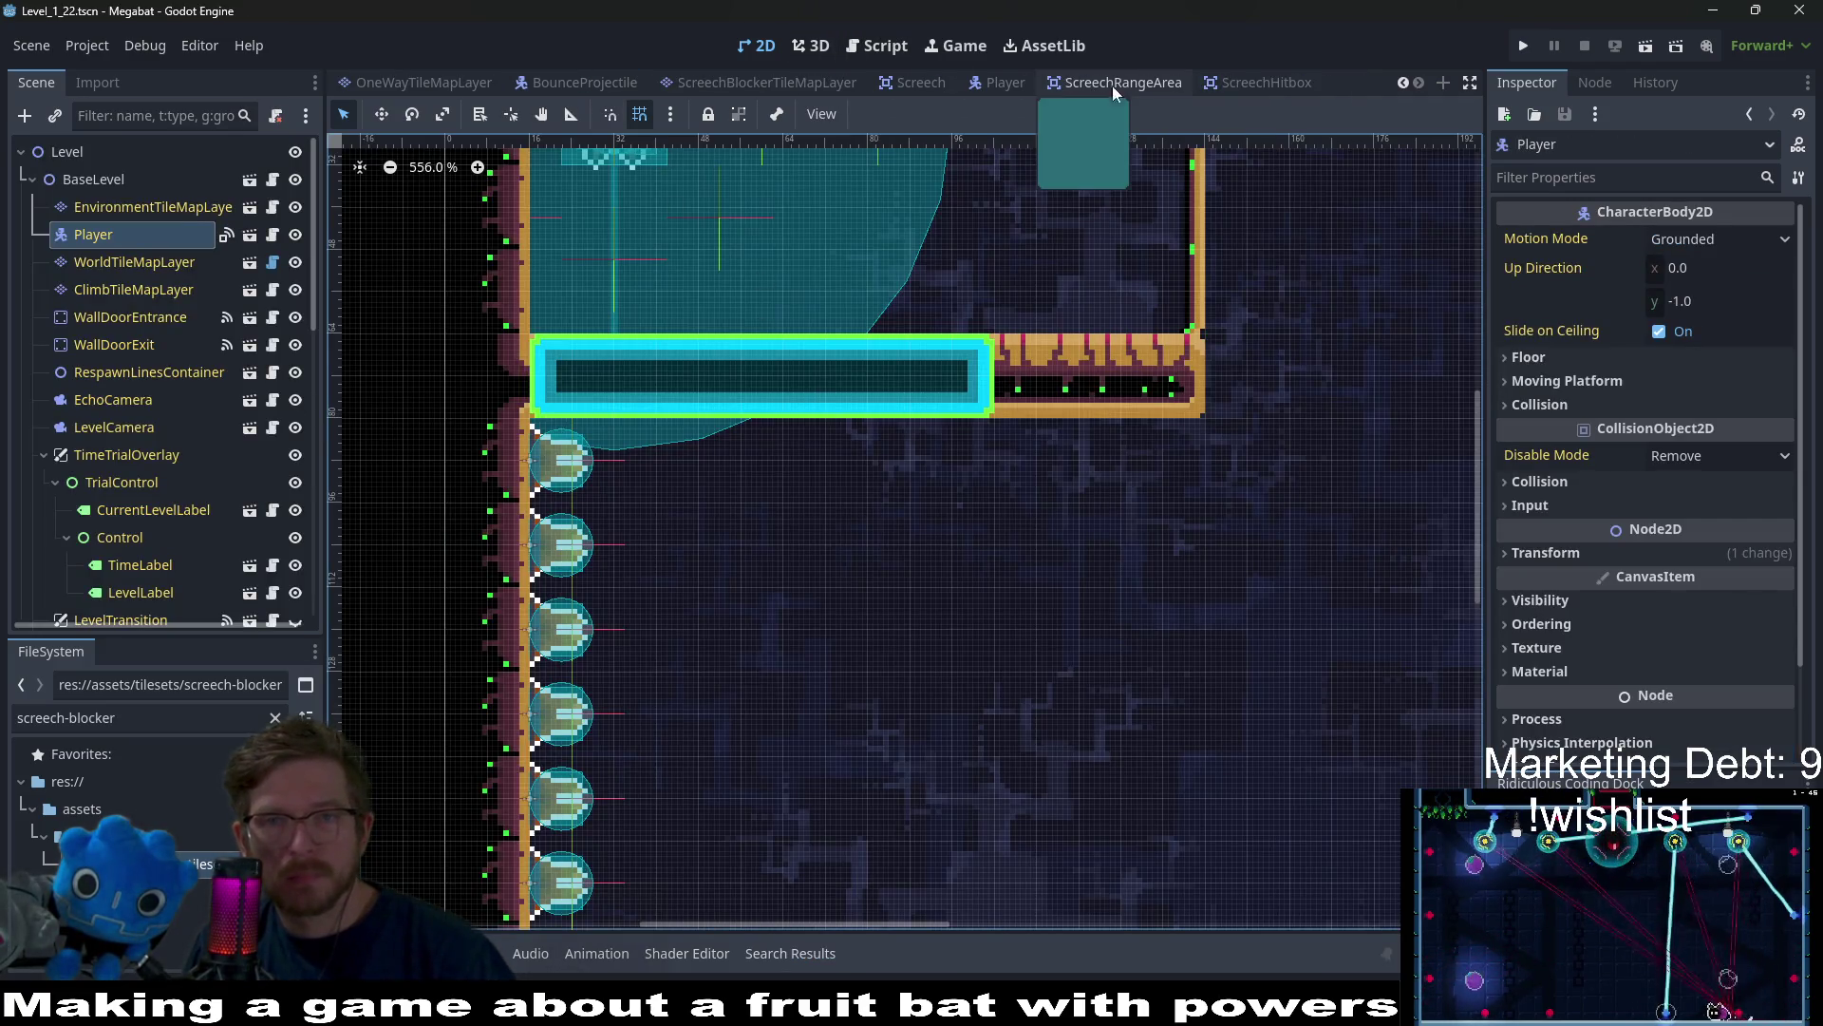
click(1245, 90)
key(ctrl+F3)
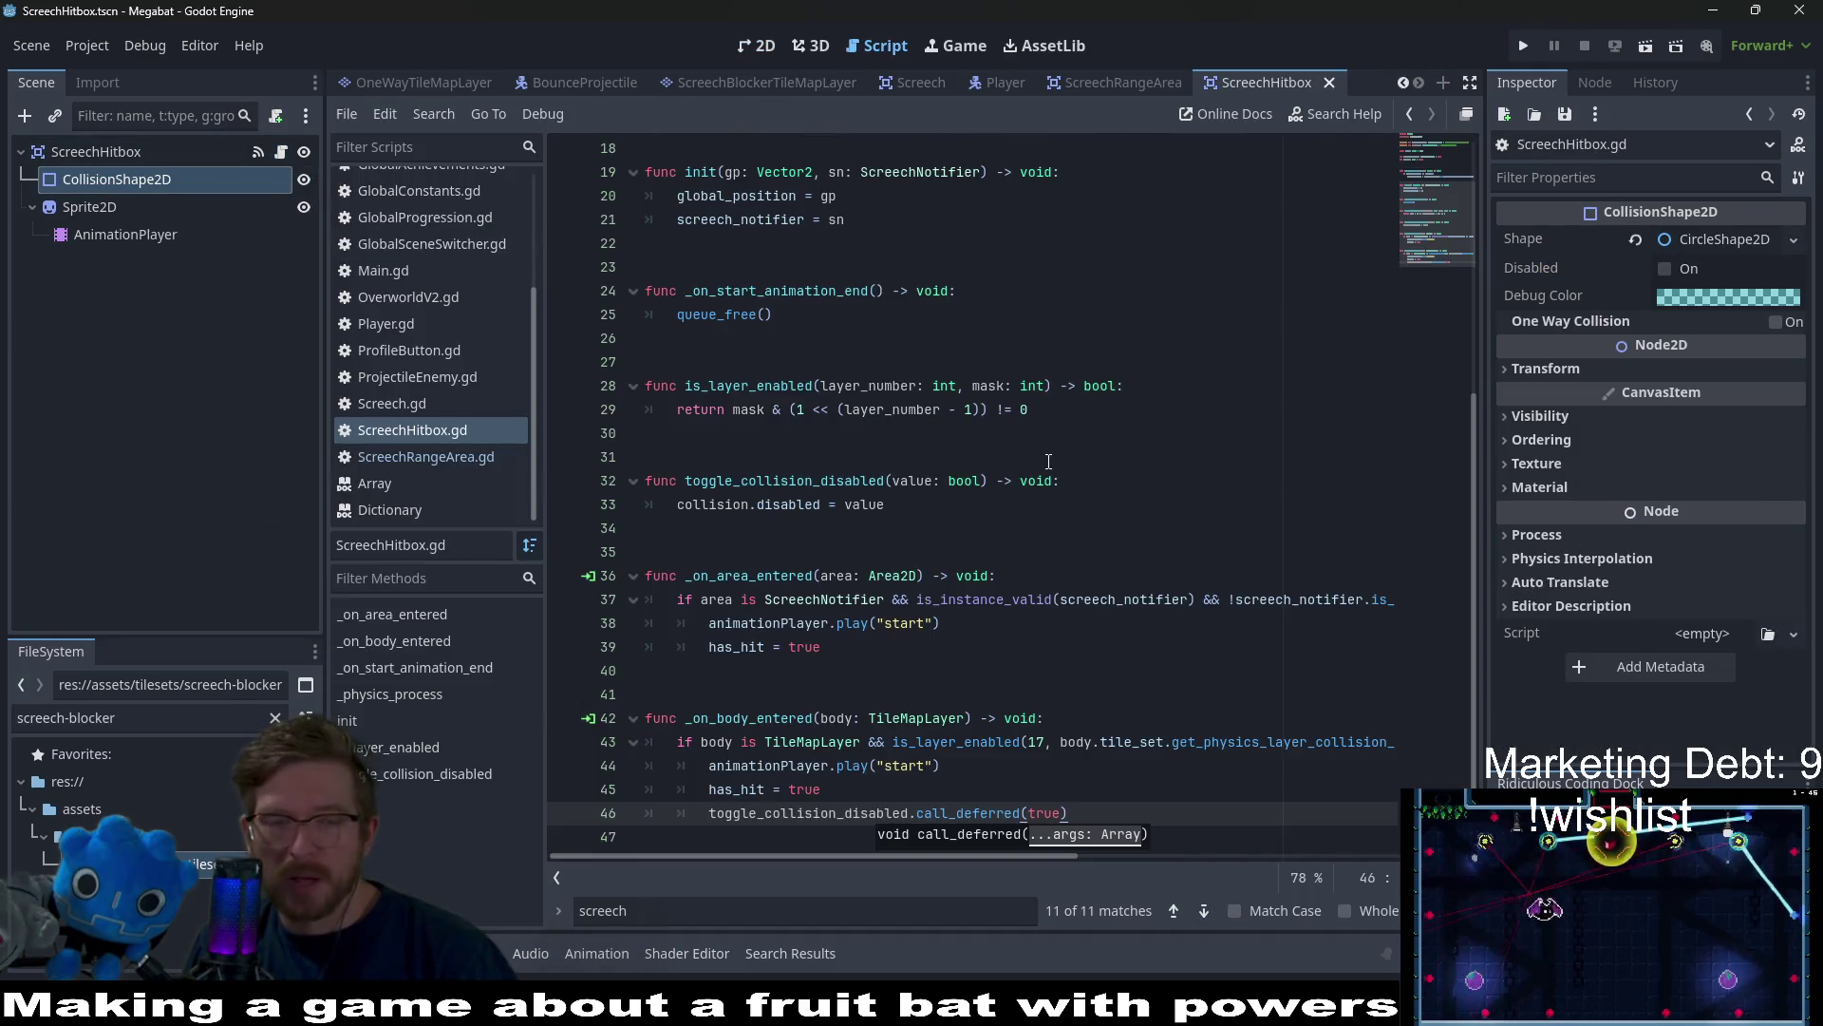
Remove the call_deferred line and the toggle_collision_disabled function from ScreechHitbox.gd
drag(1091, 816, 1100, 793)
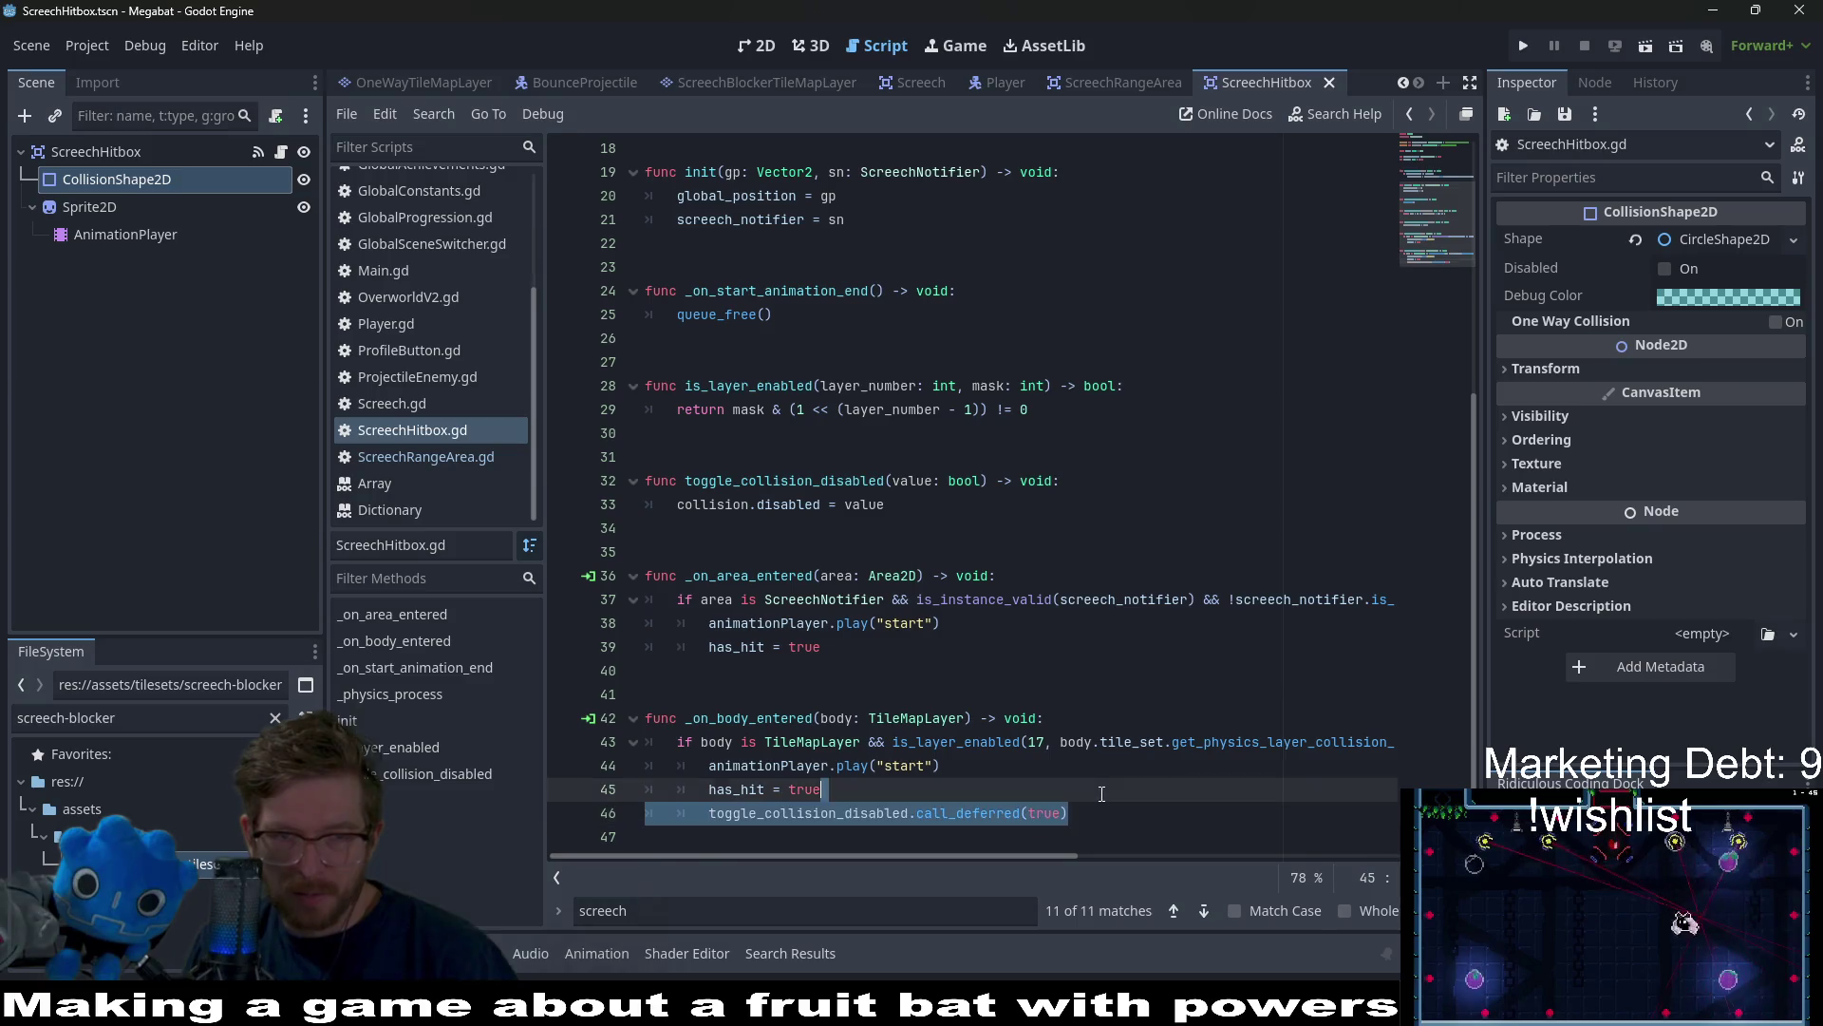
key(BackSpace)
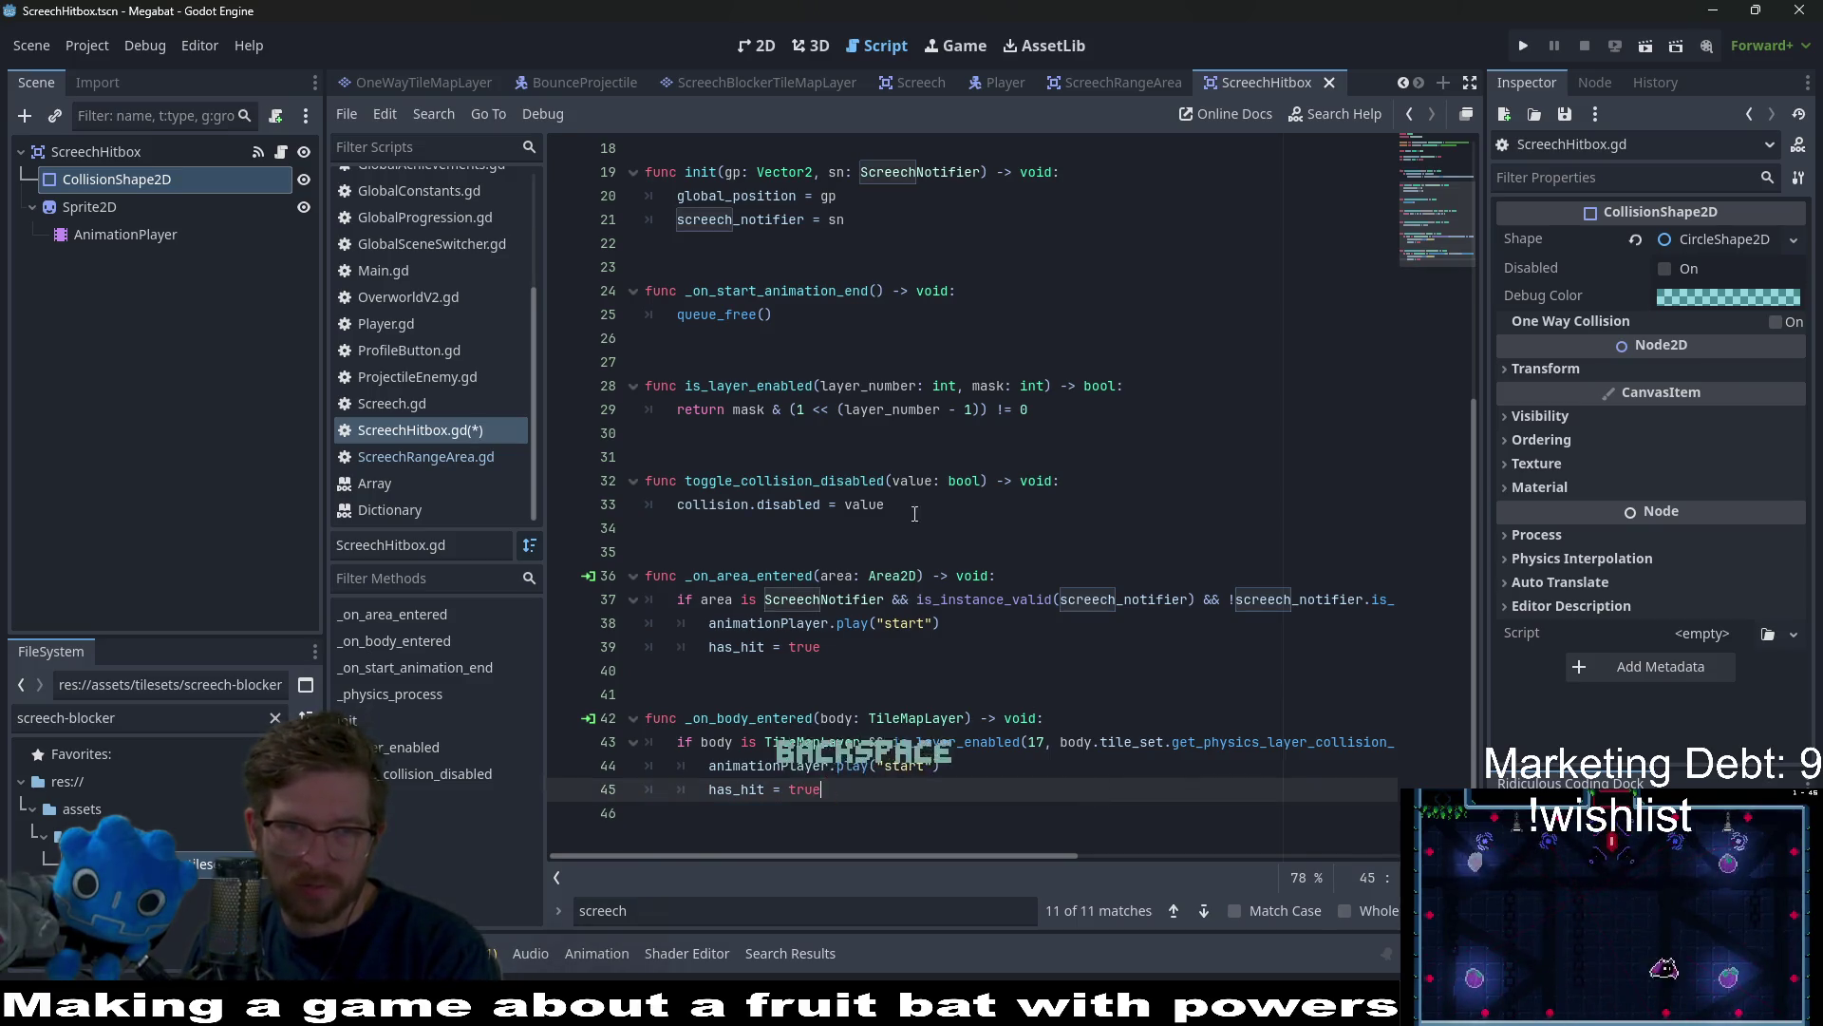
drag(914, 504, 645, 457)
key(BackSpace)
key(BackSpace)
key(BackSpace)
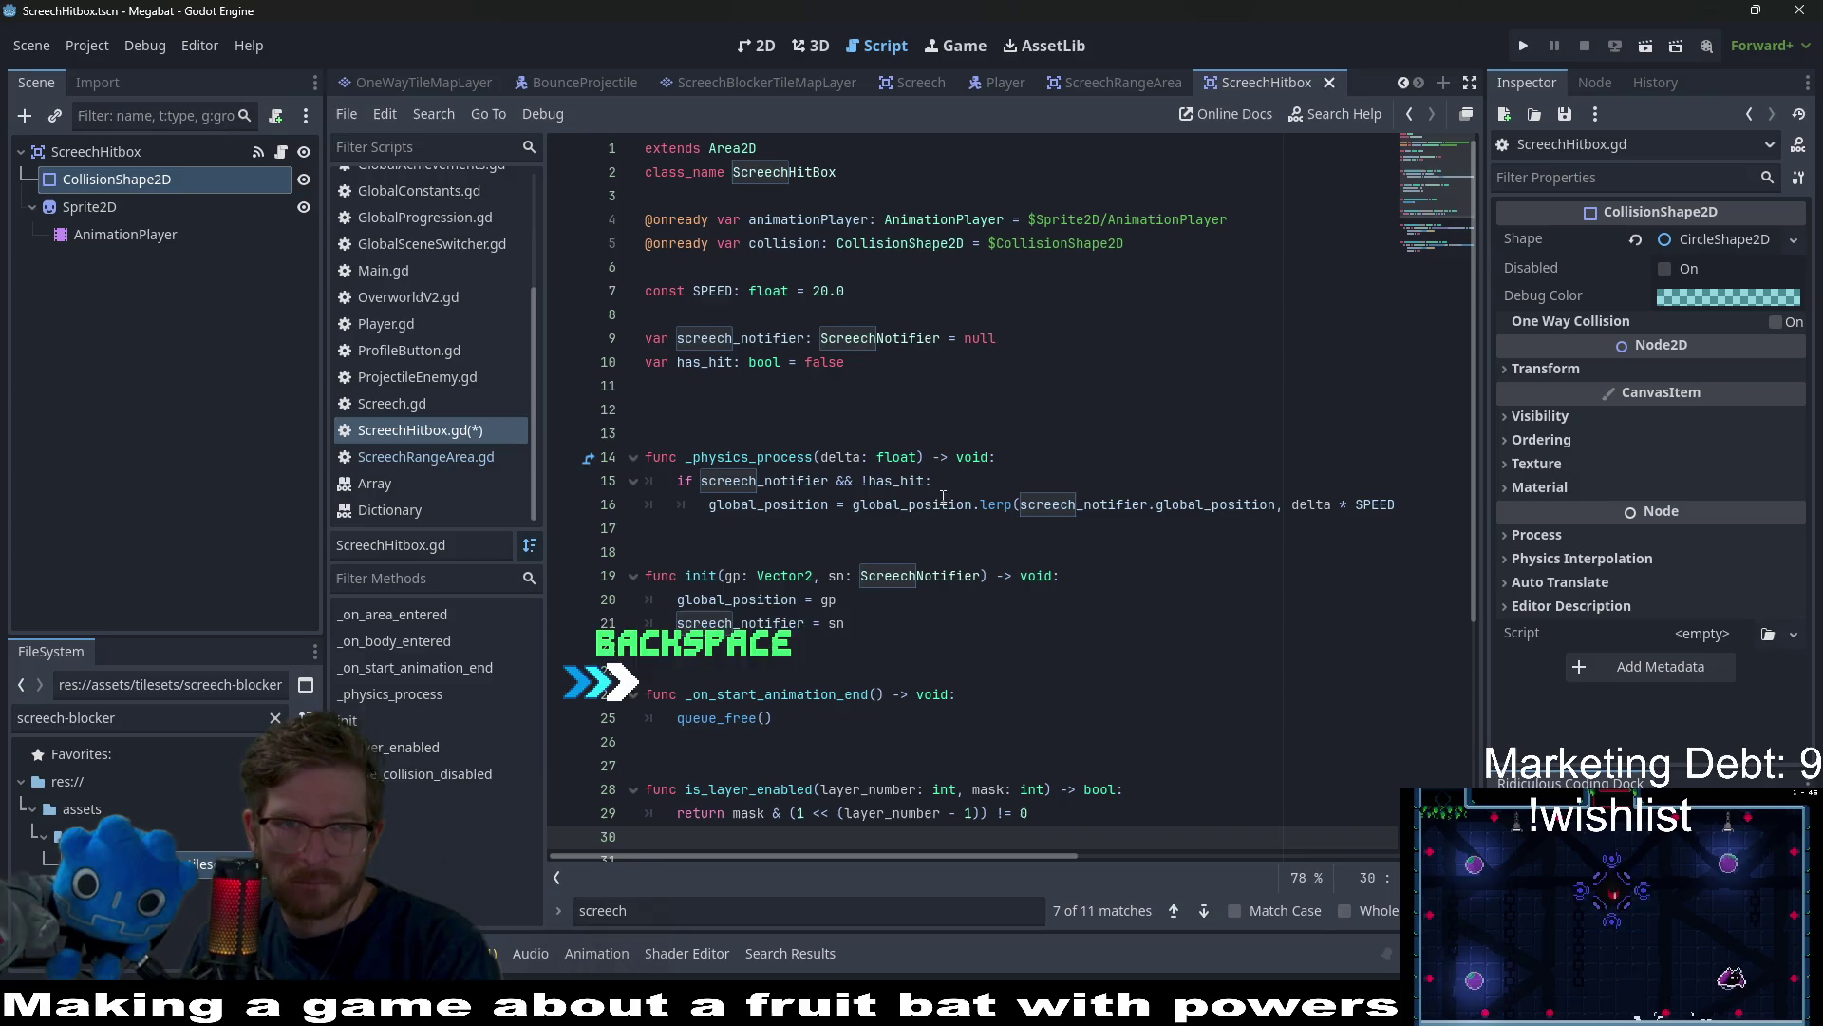
triple_click(1125, 242)
key(BackSpace)
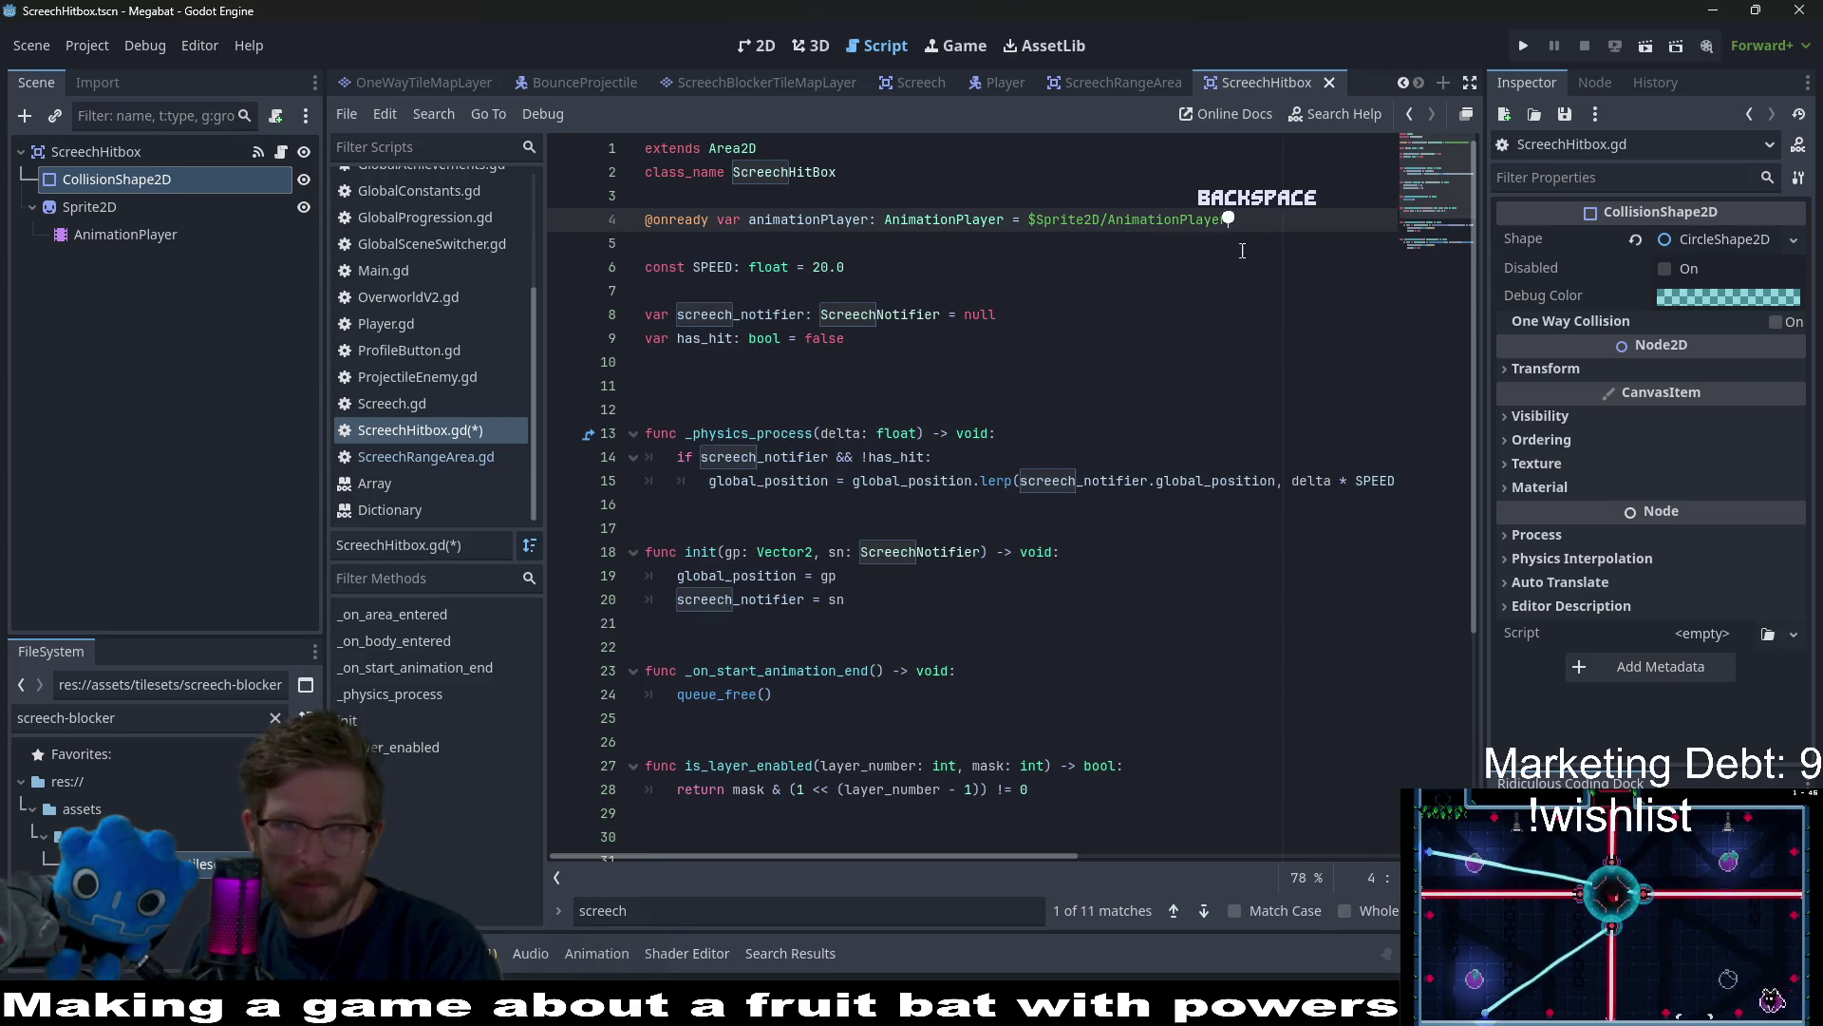
key(BackSpace)
scroll(793, 646, down, 5)
click(875, 522)
key(BackSpace)
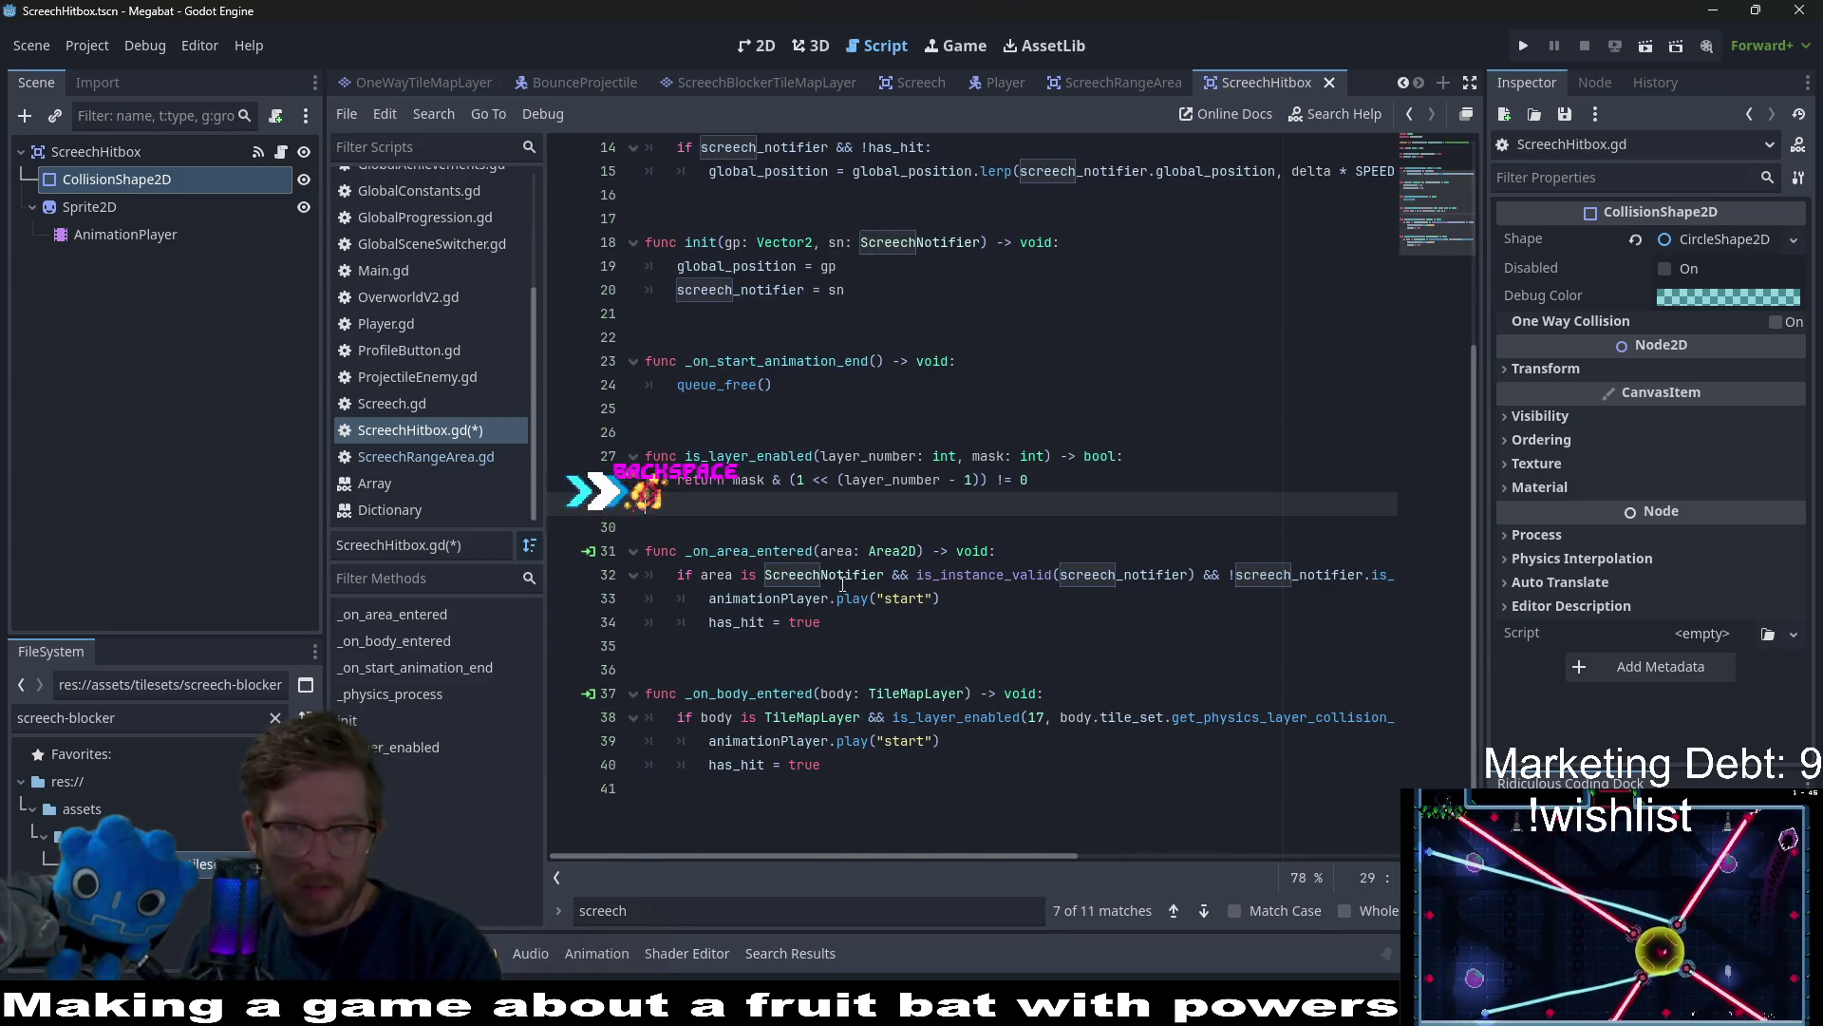
click(932, 649)
key(ctrl+s)
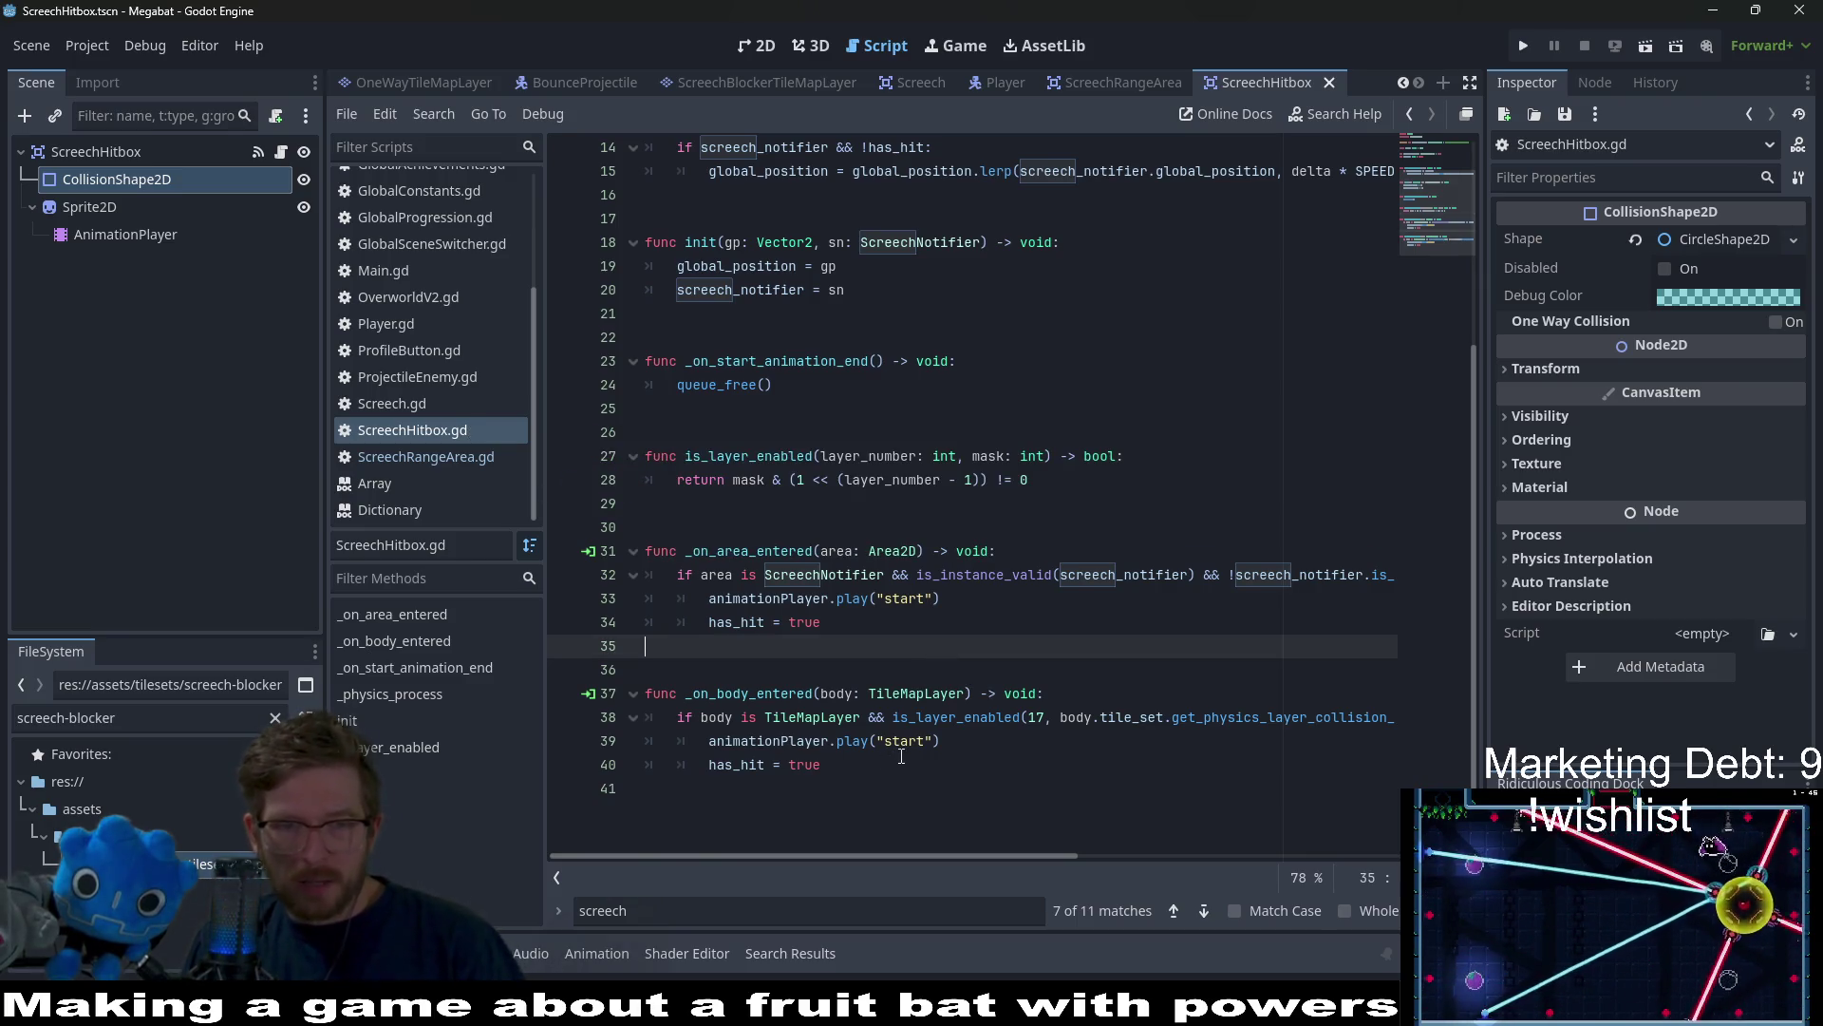
Duplicate the AnimationPlayer's start animation as start_disabled and preview it
click(89, 207)
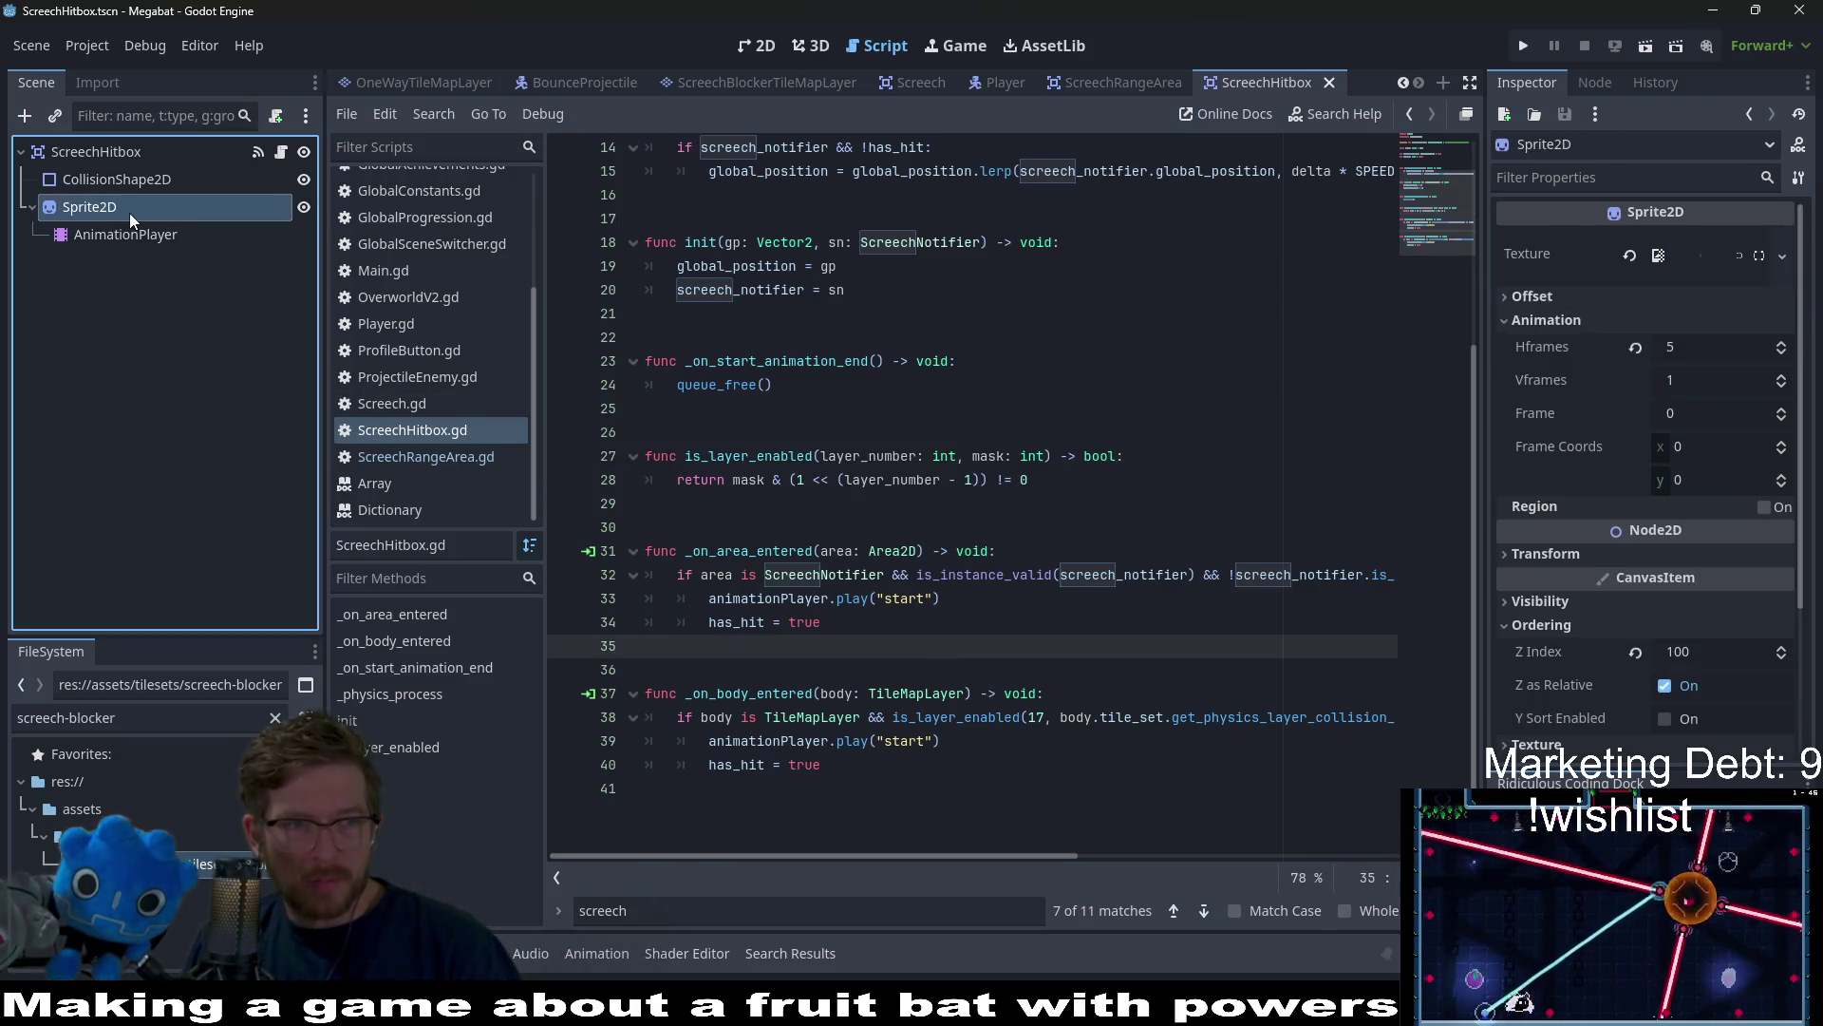
click(158, 238)
click(737, 617)
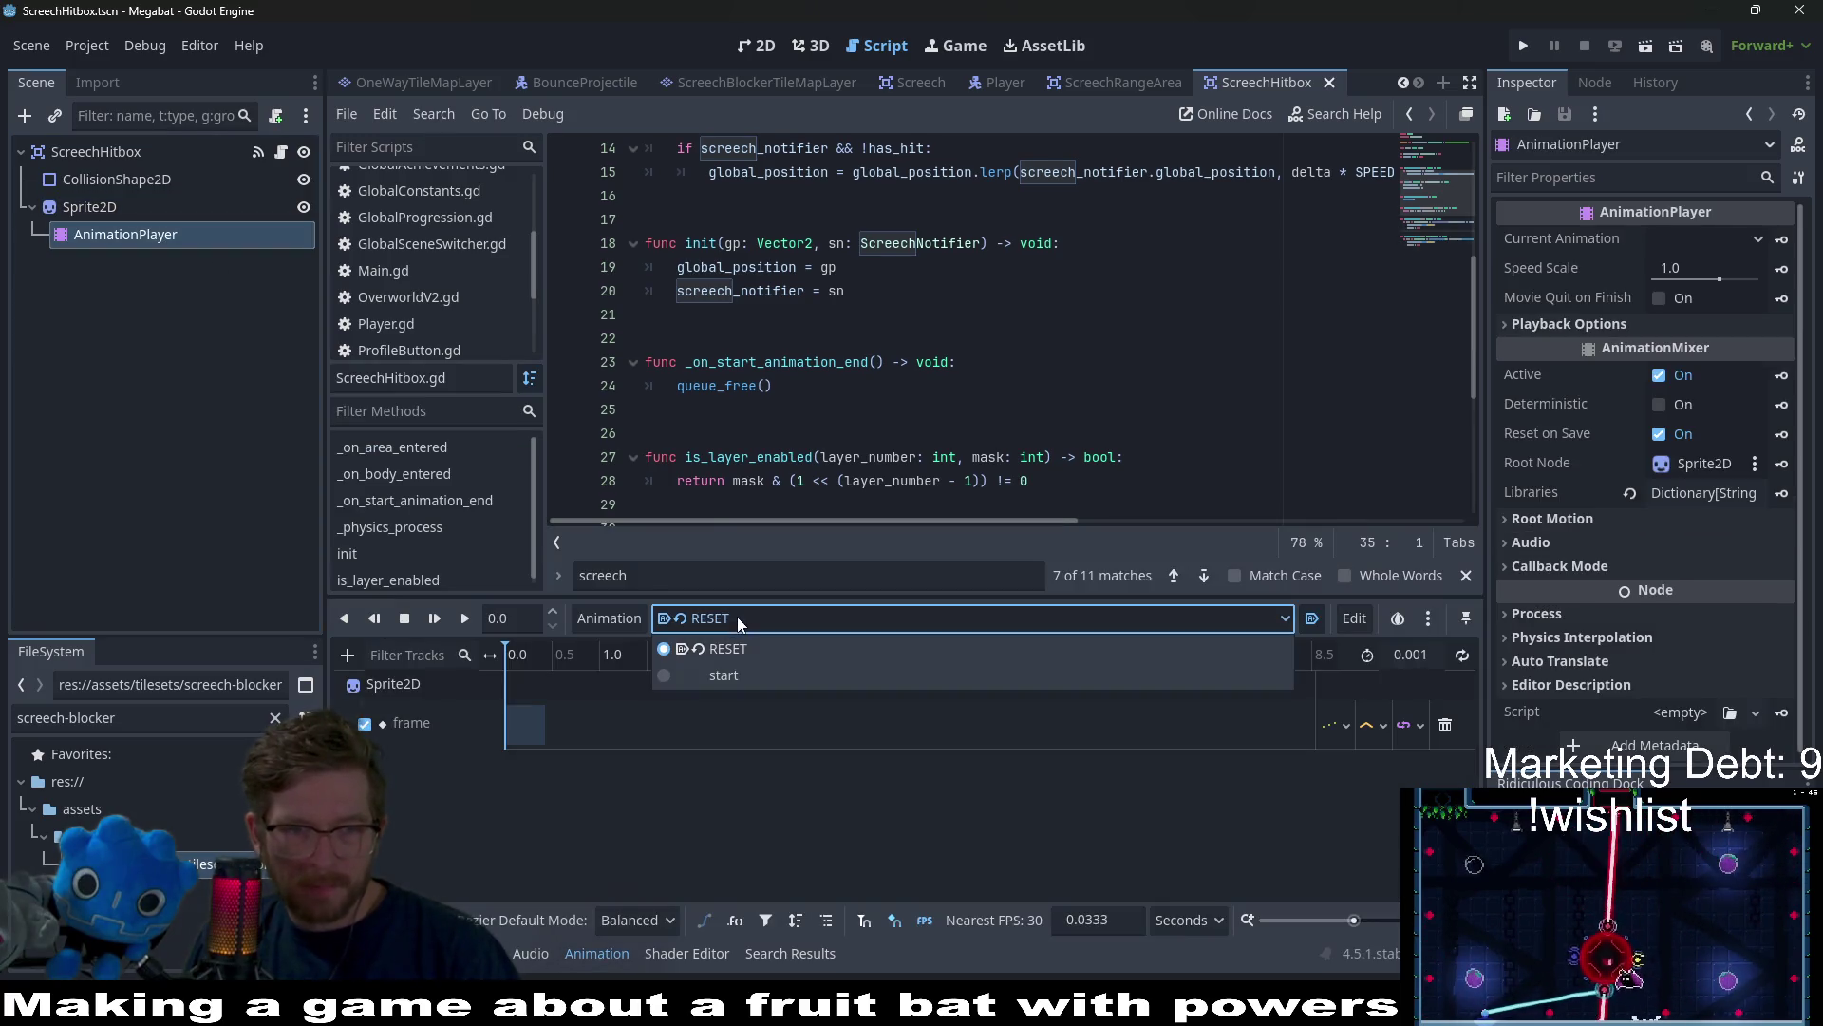
click(741, 678)
click(610, 617)
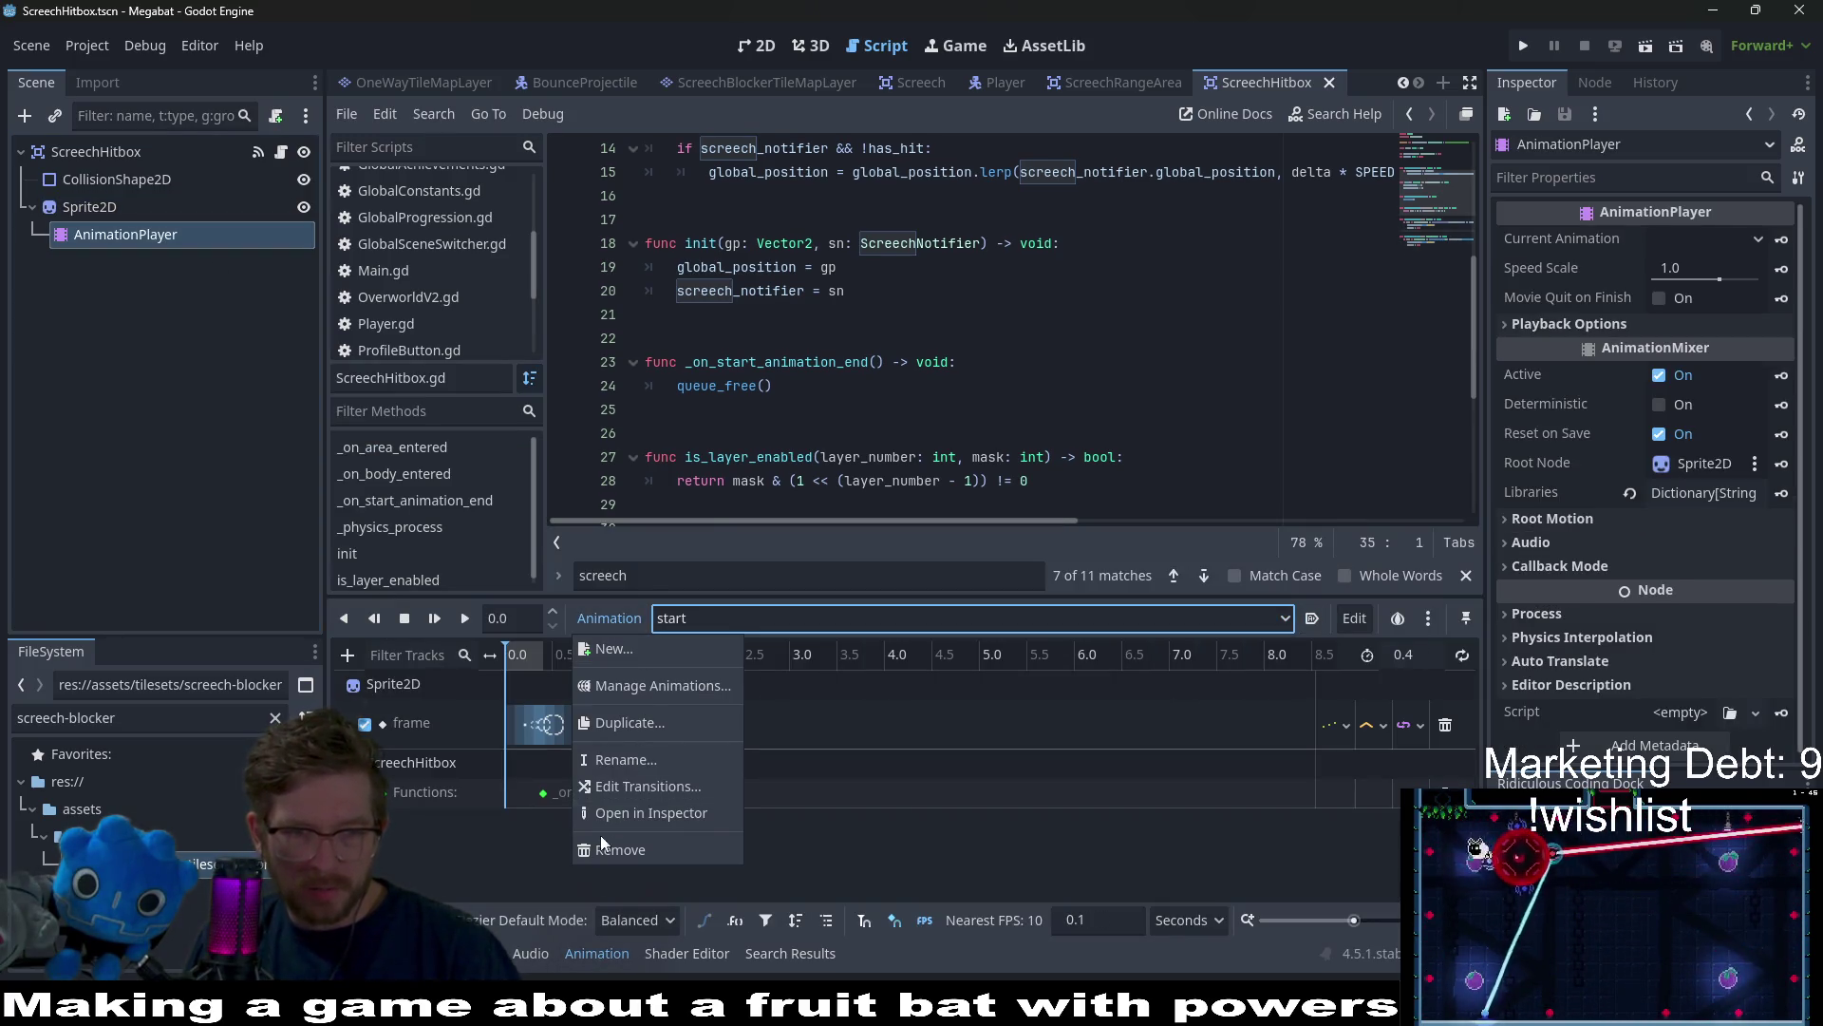
click(625, 722)
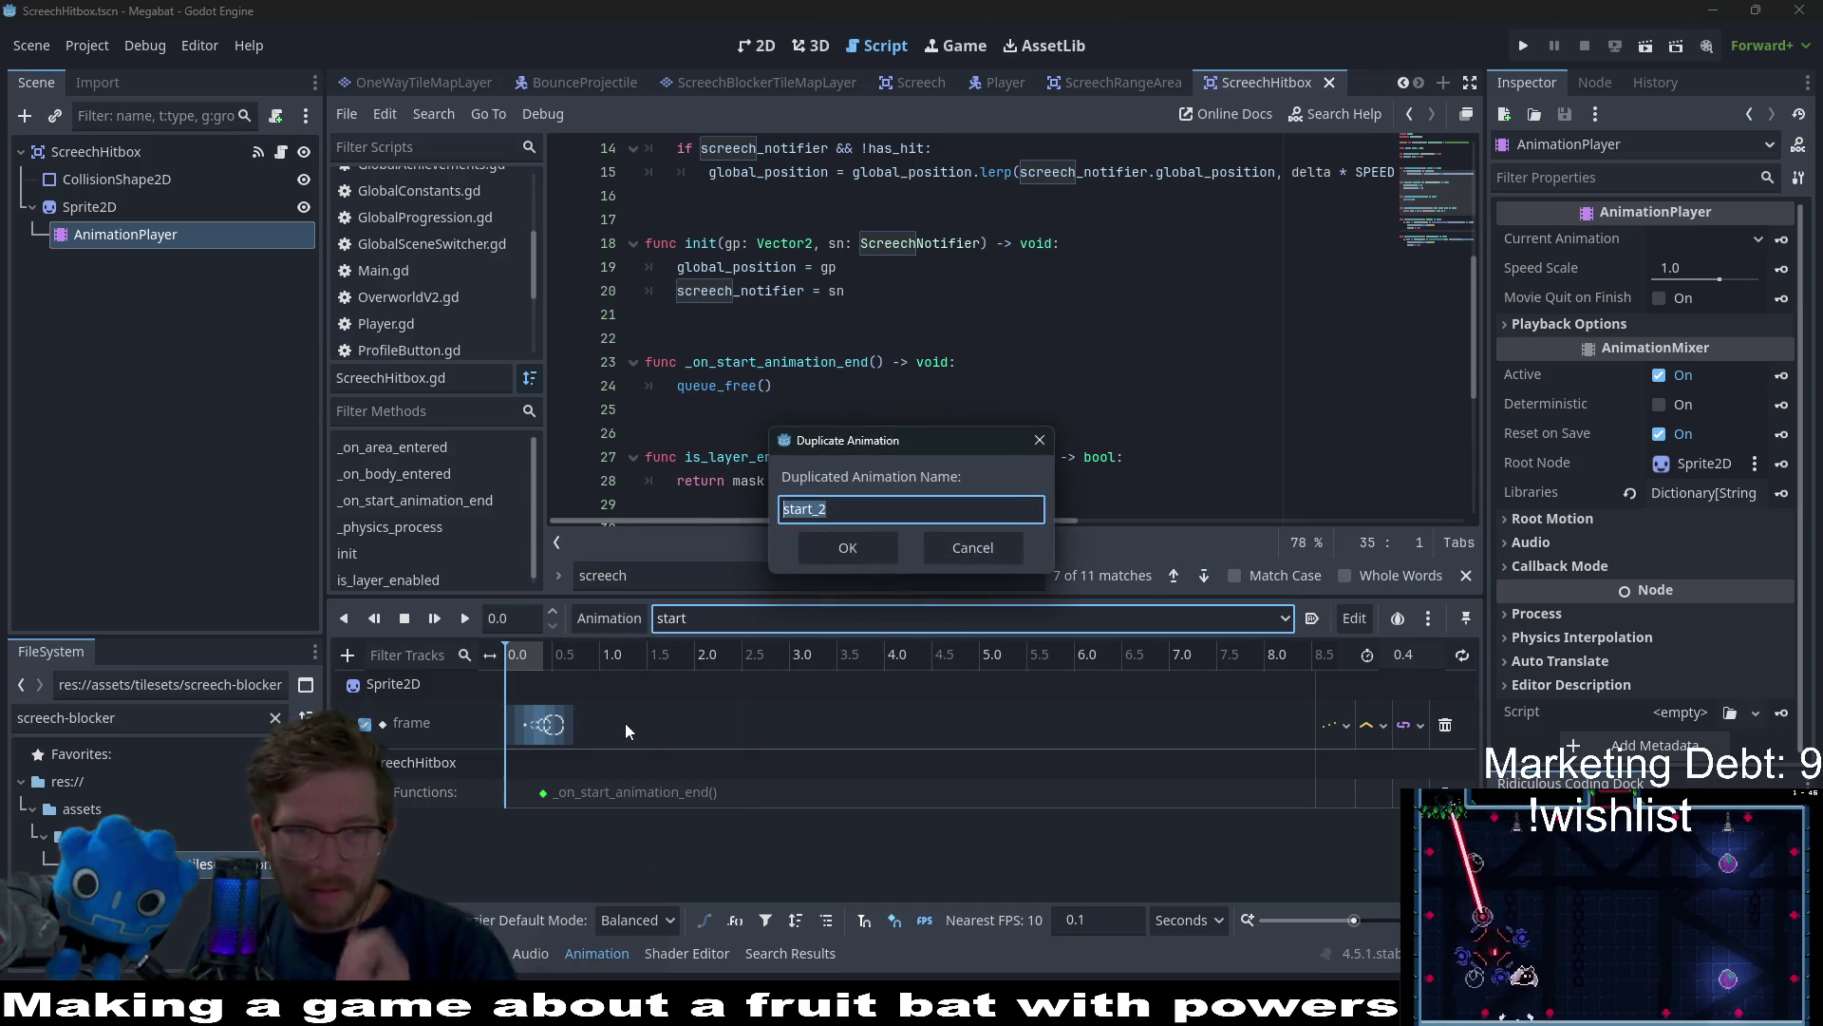
text(start_)
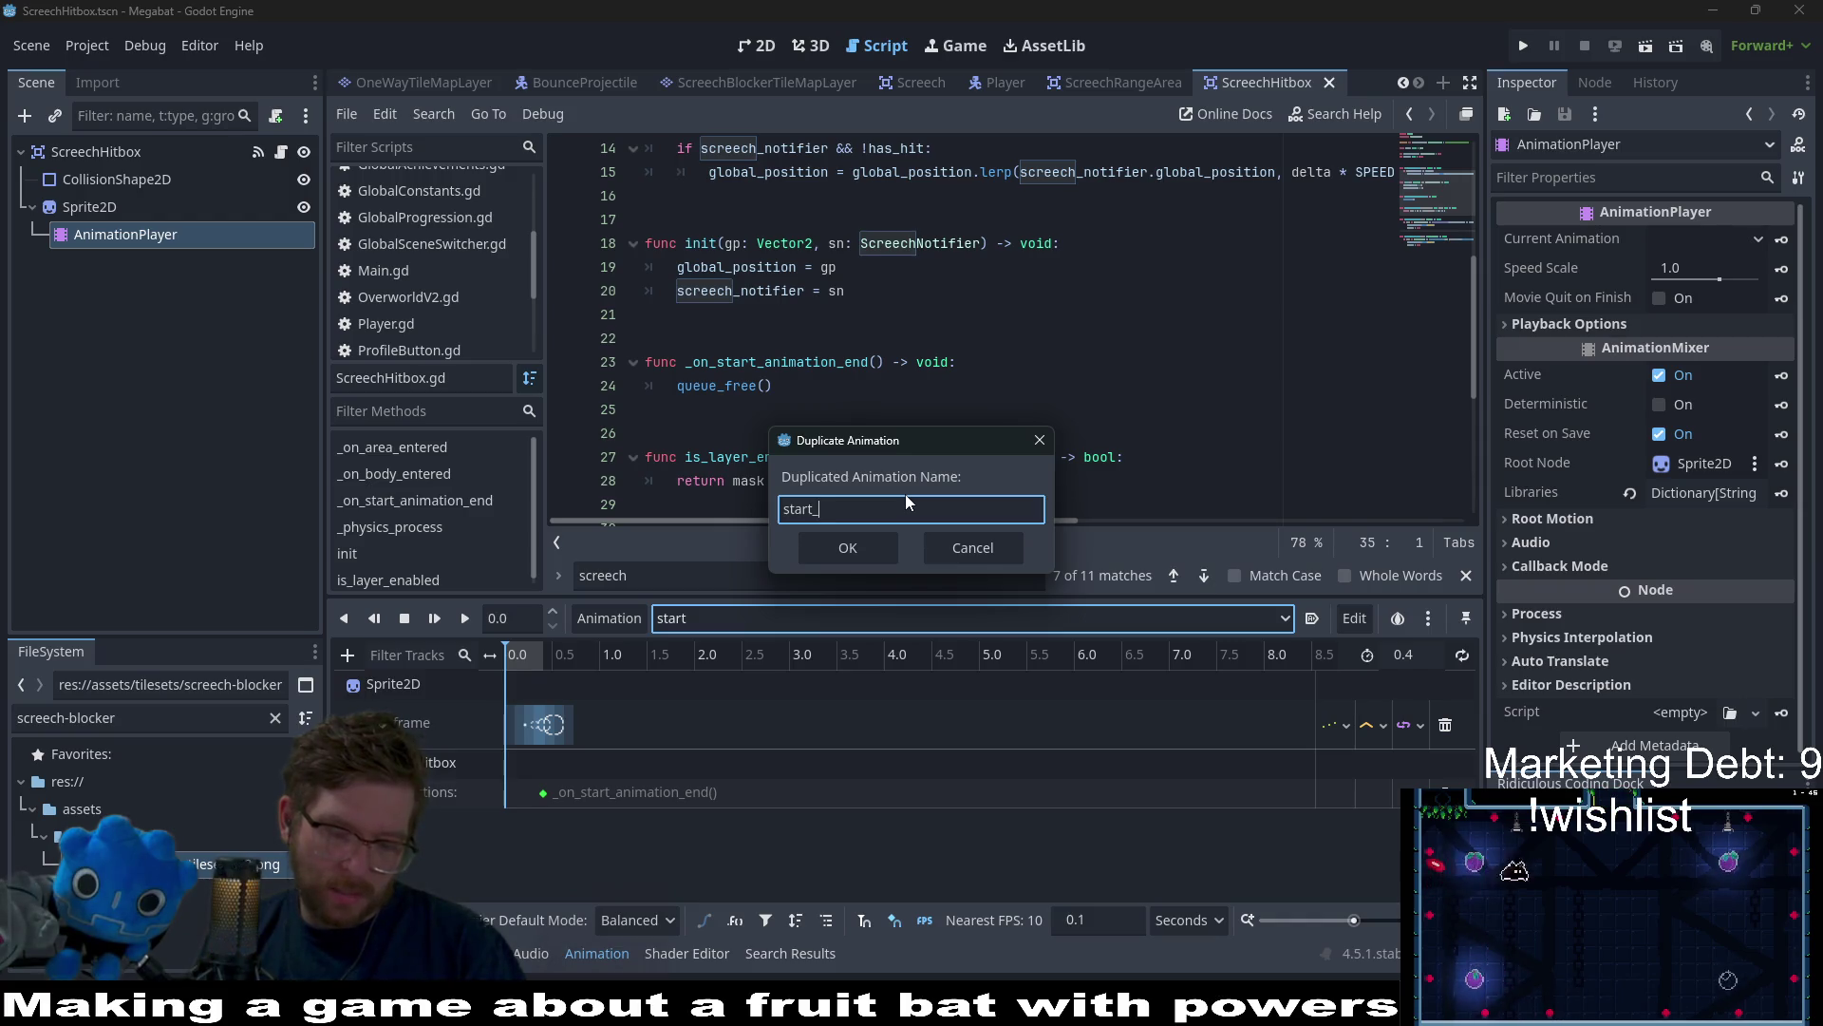
text(disabled)
key(Return)
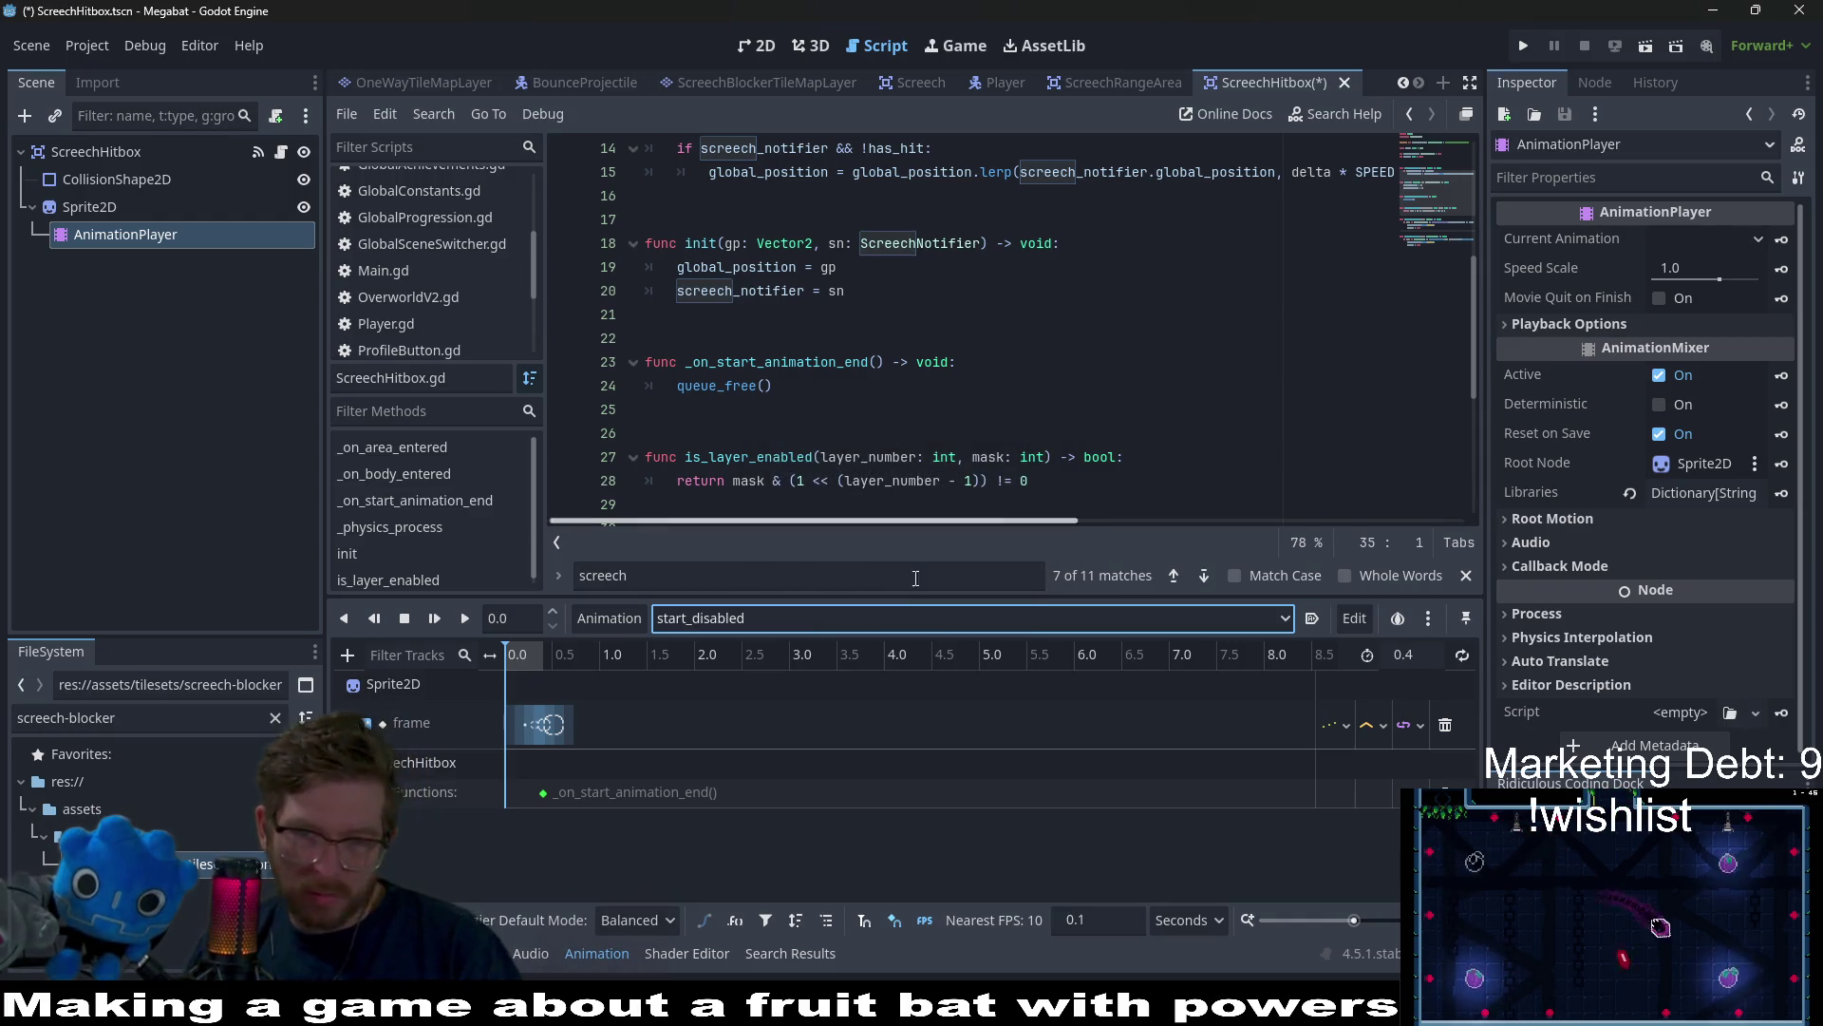
scroll(605, 791, up, 3)
scroll(601, 779, up, 2)
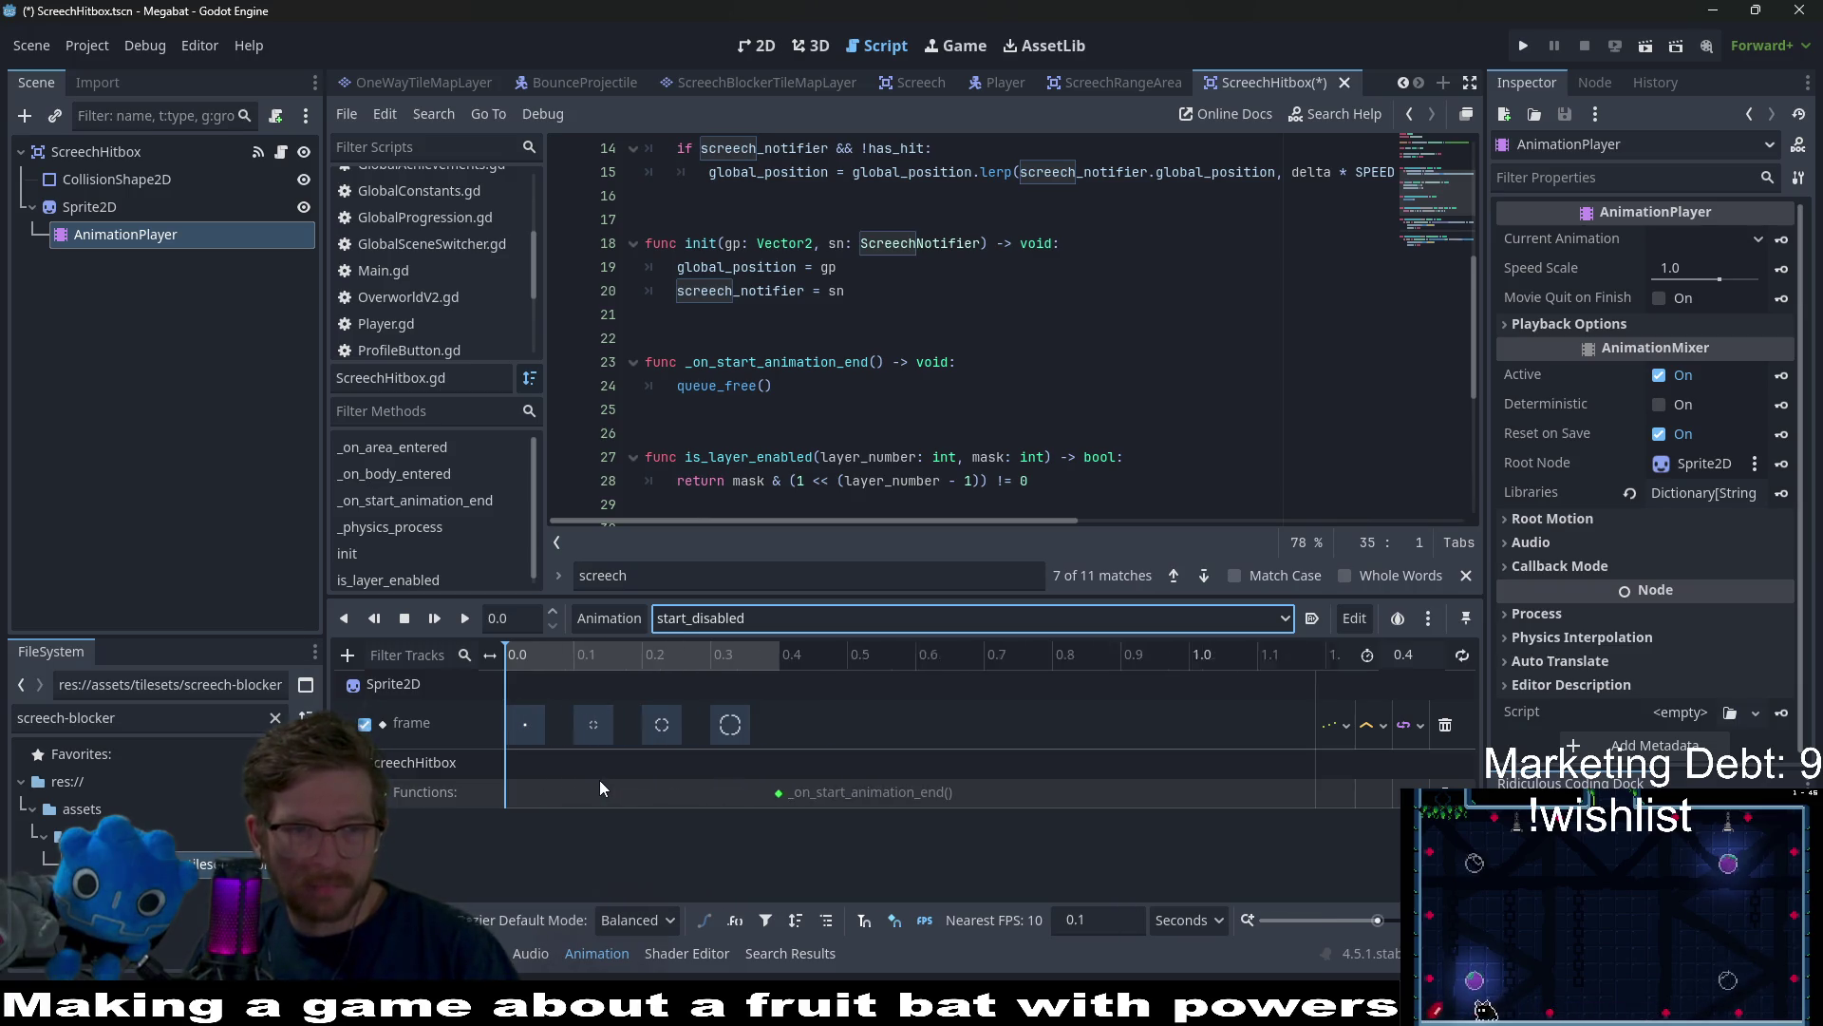
click(516, 654)
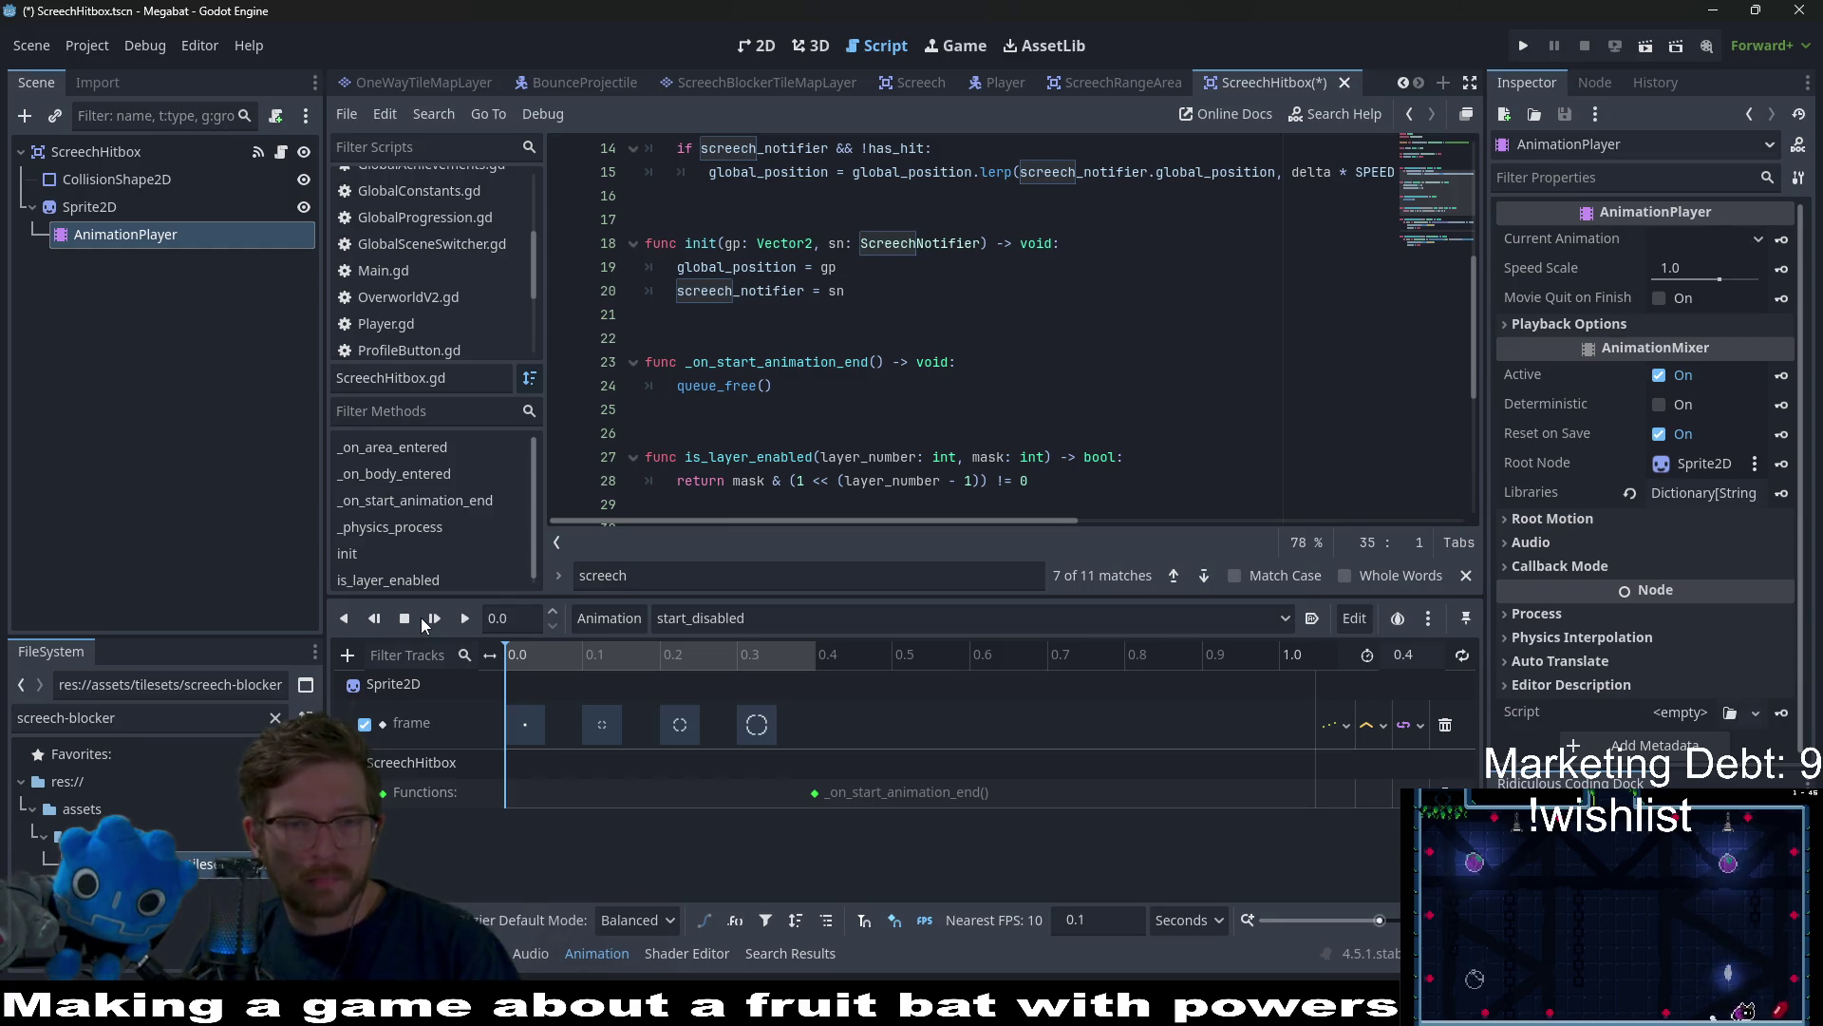
Key the CollisionShape2D's Disabled property as on in the start_disabled animation
click(117, 179)
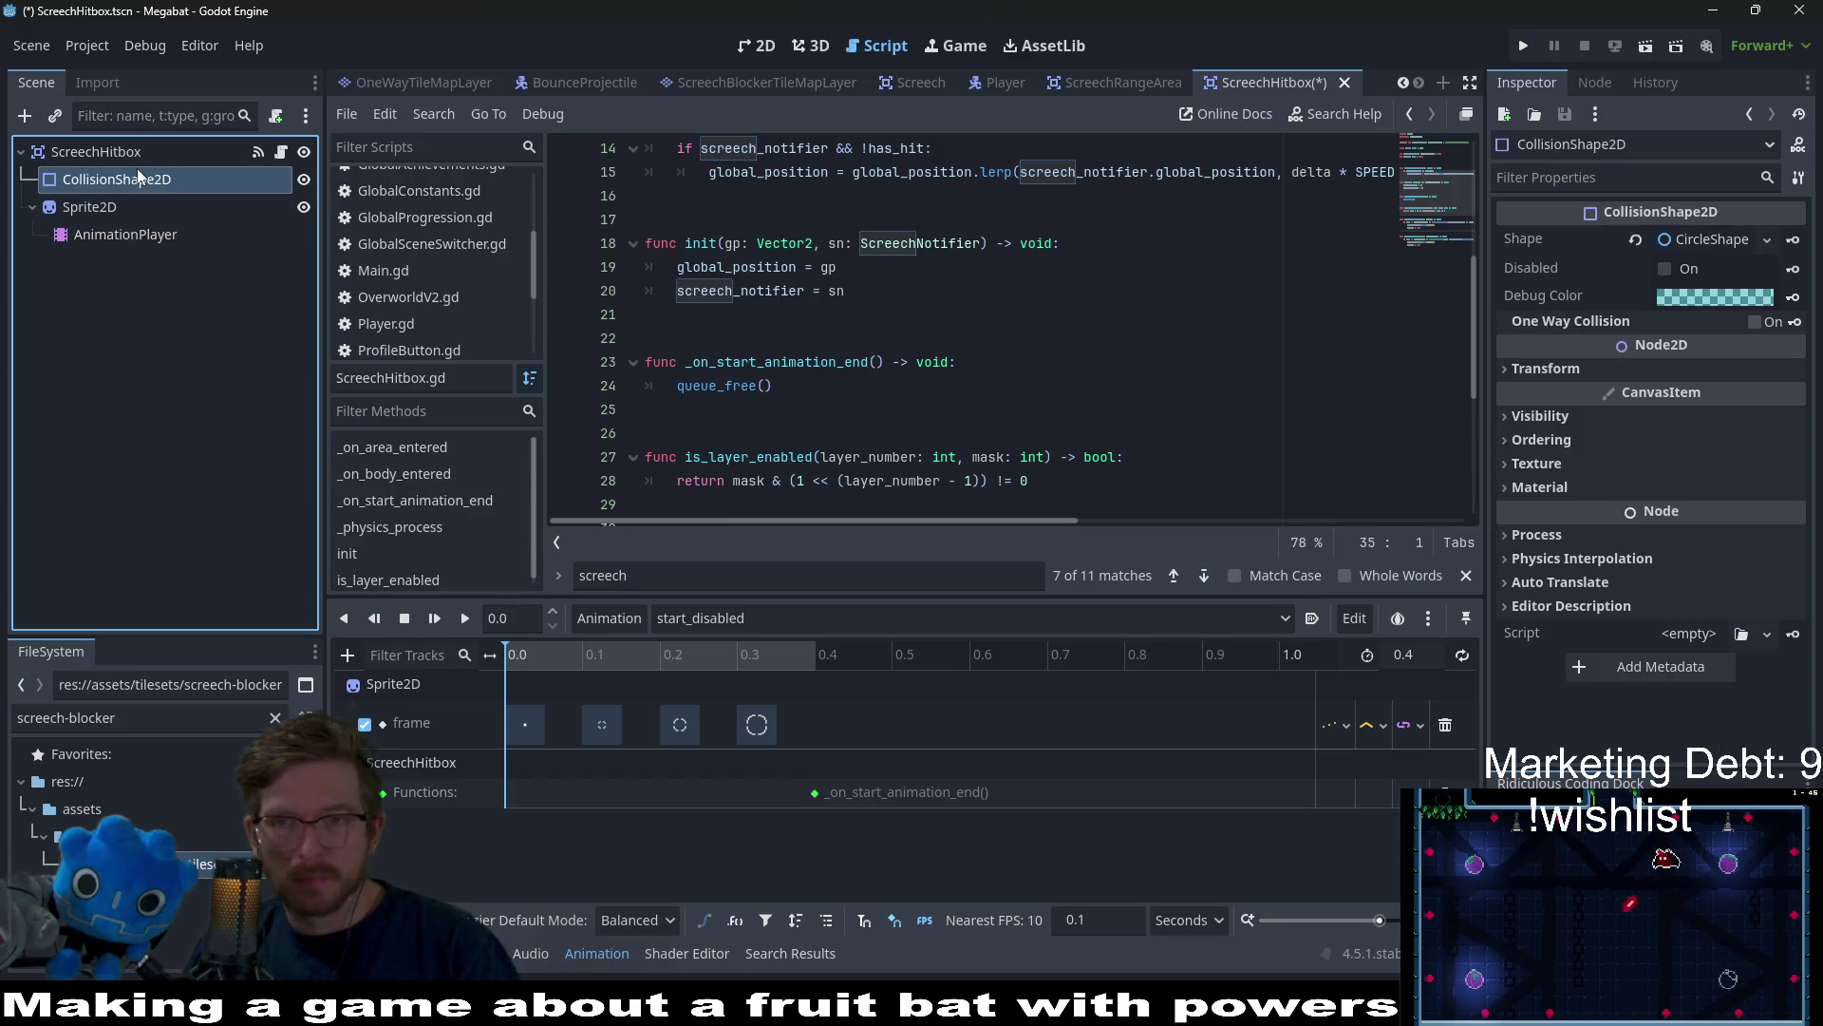
click(1691, 240)
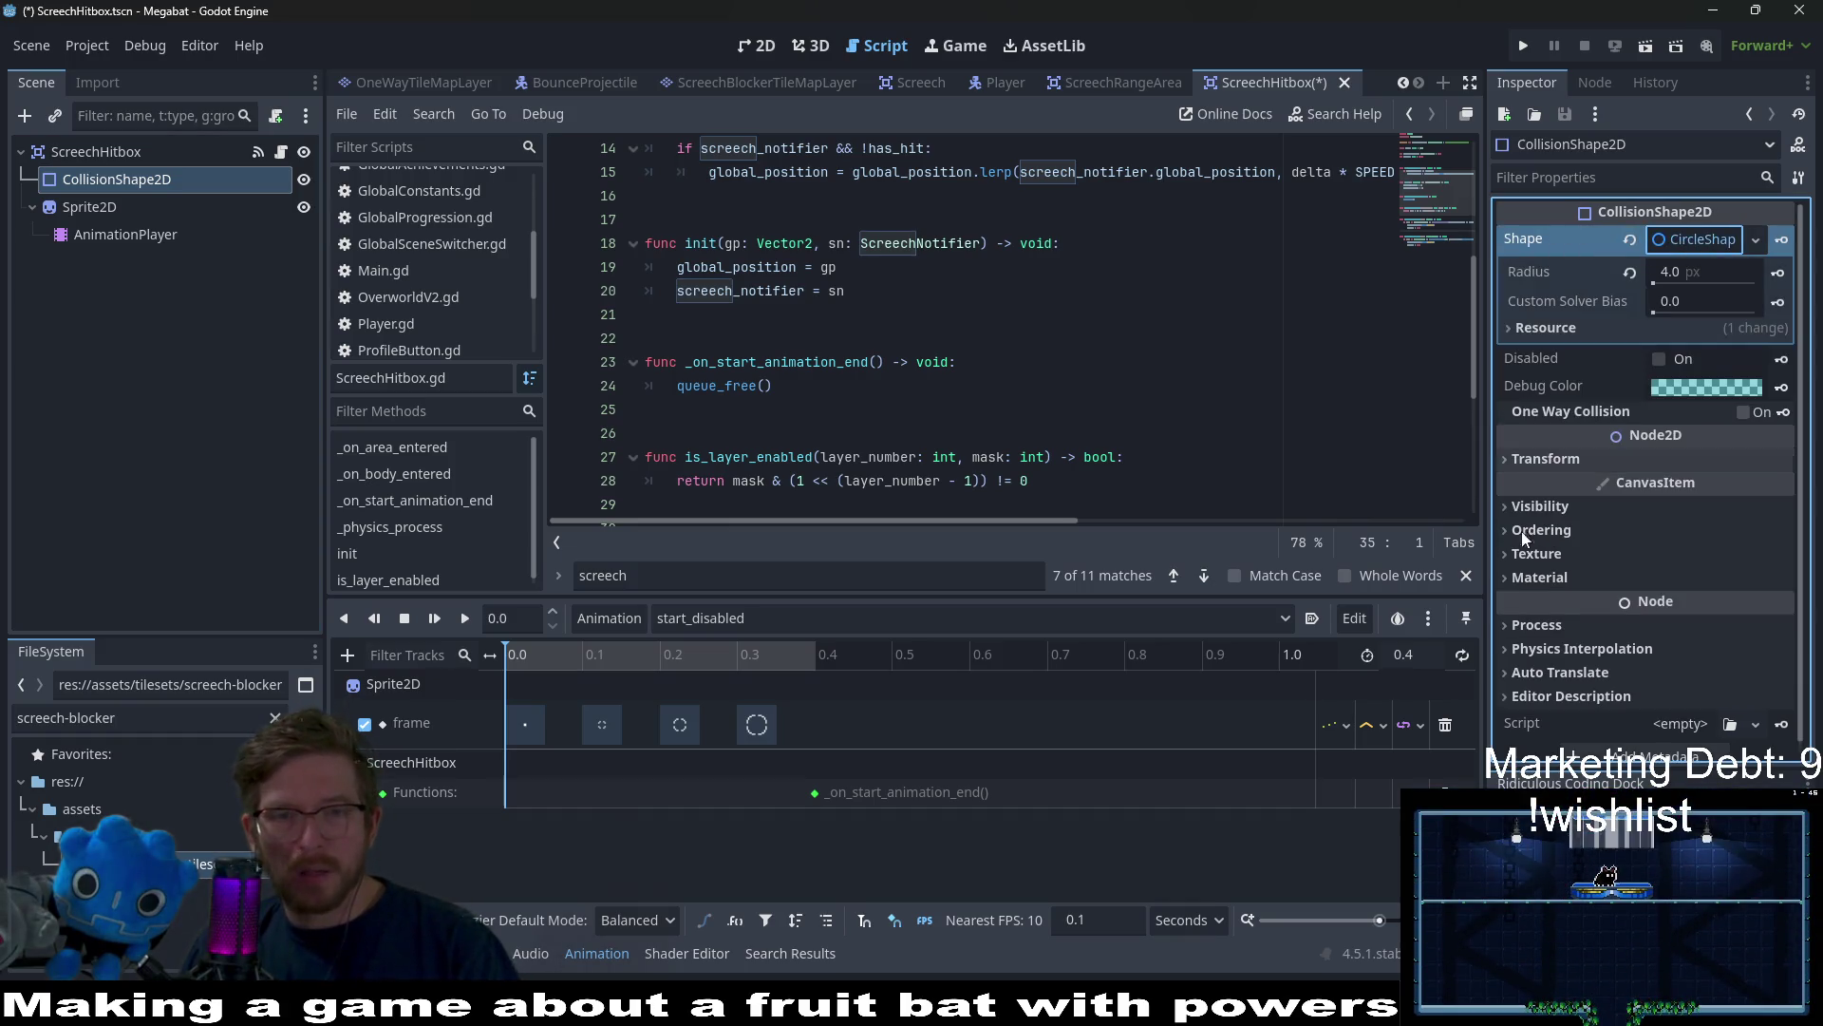
scroll(858, 428, down, 4)
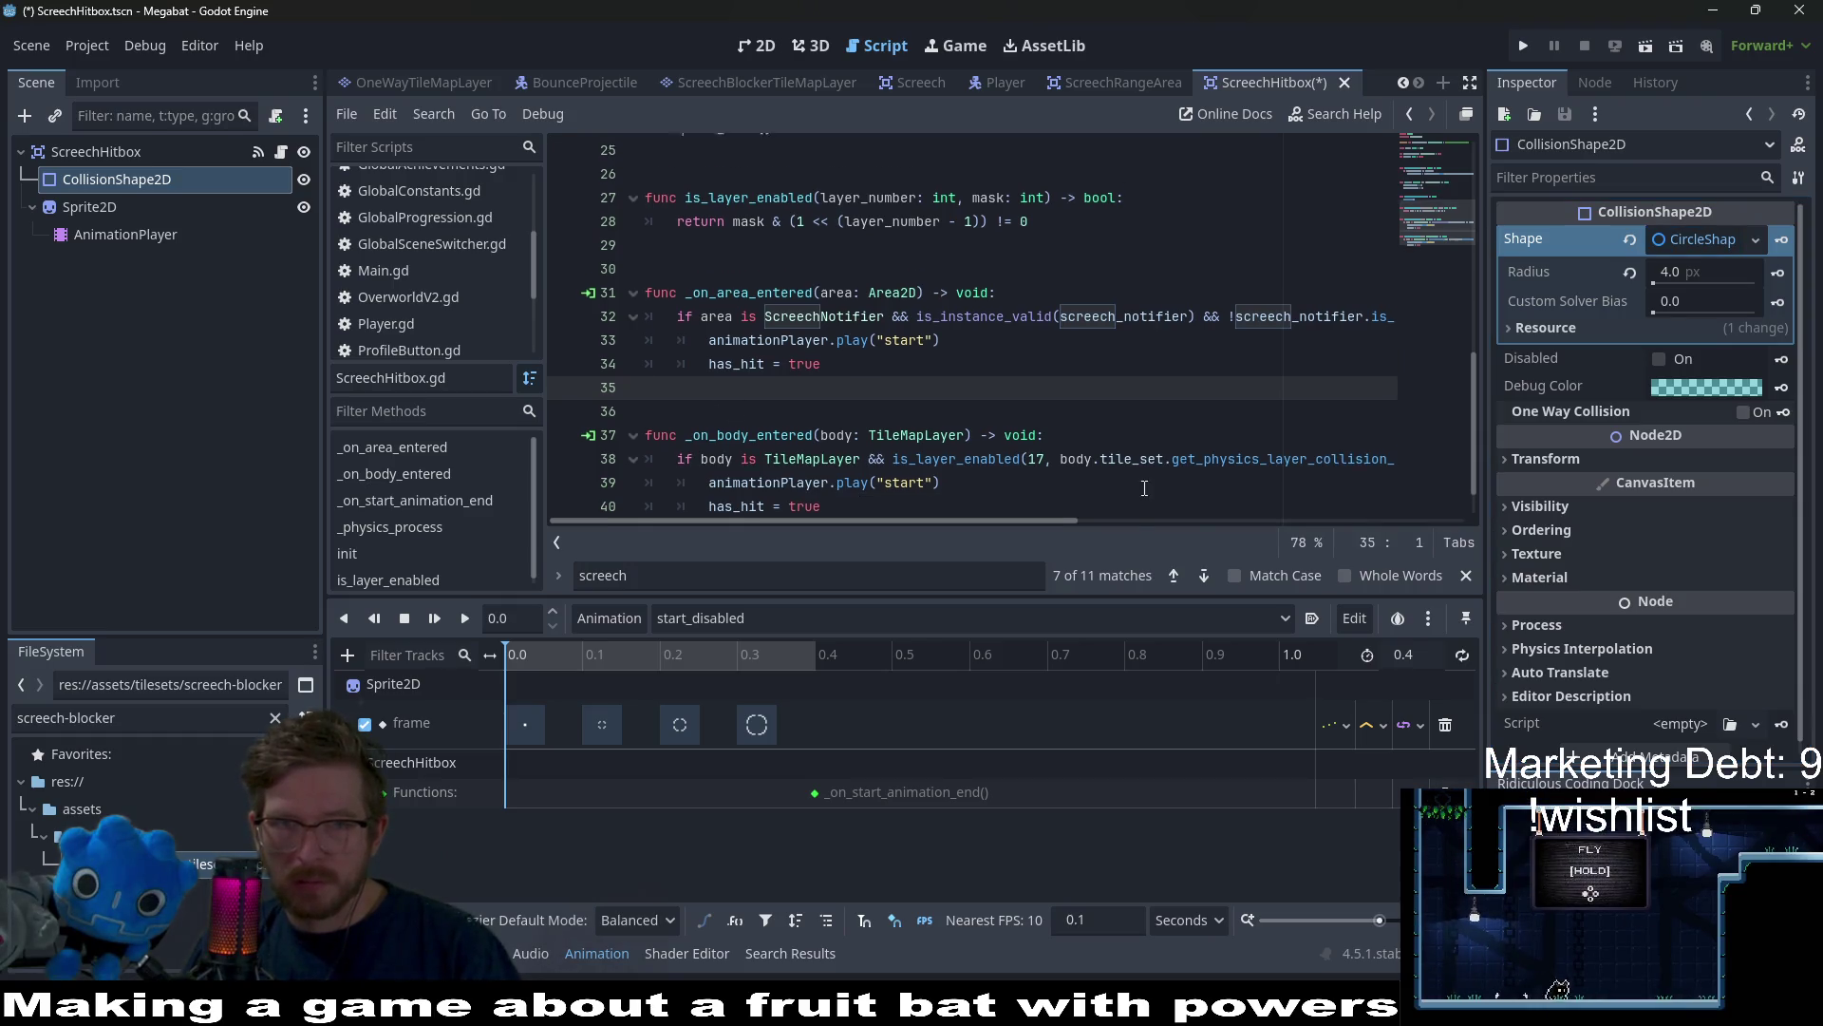
scroll(1165, 489, up, 7)
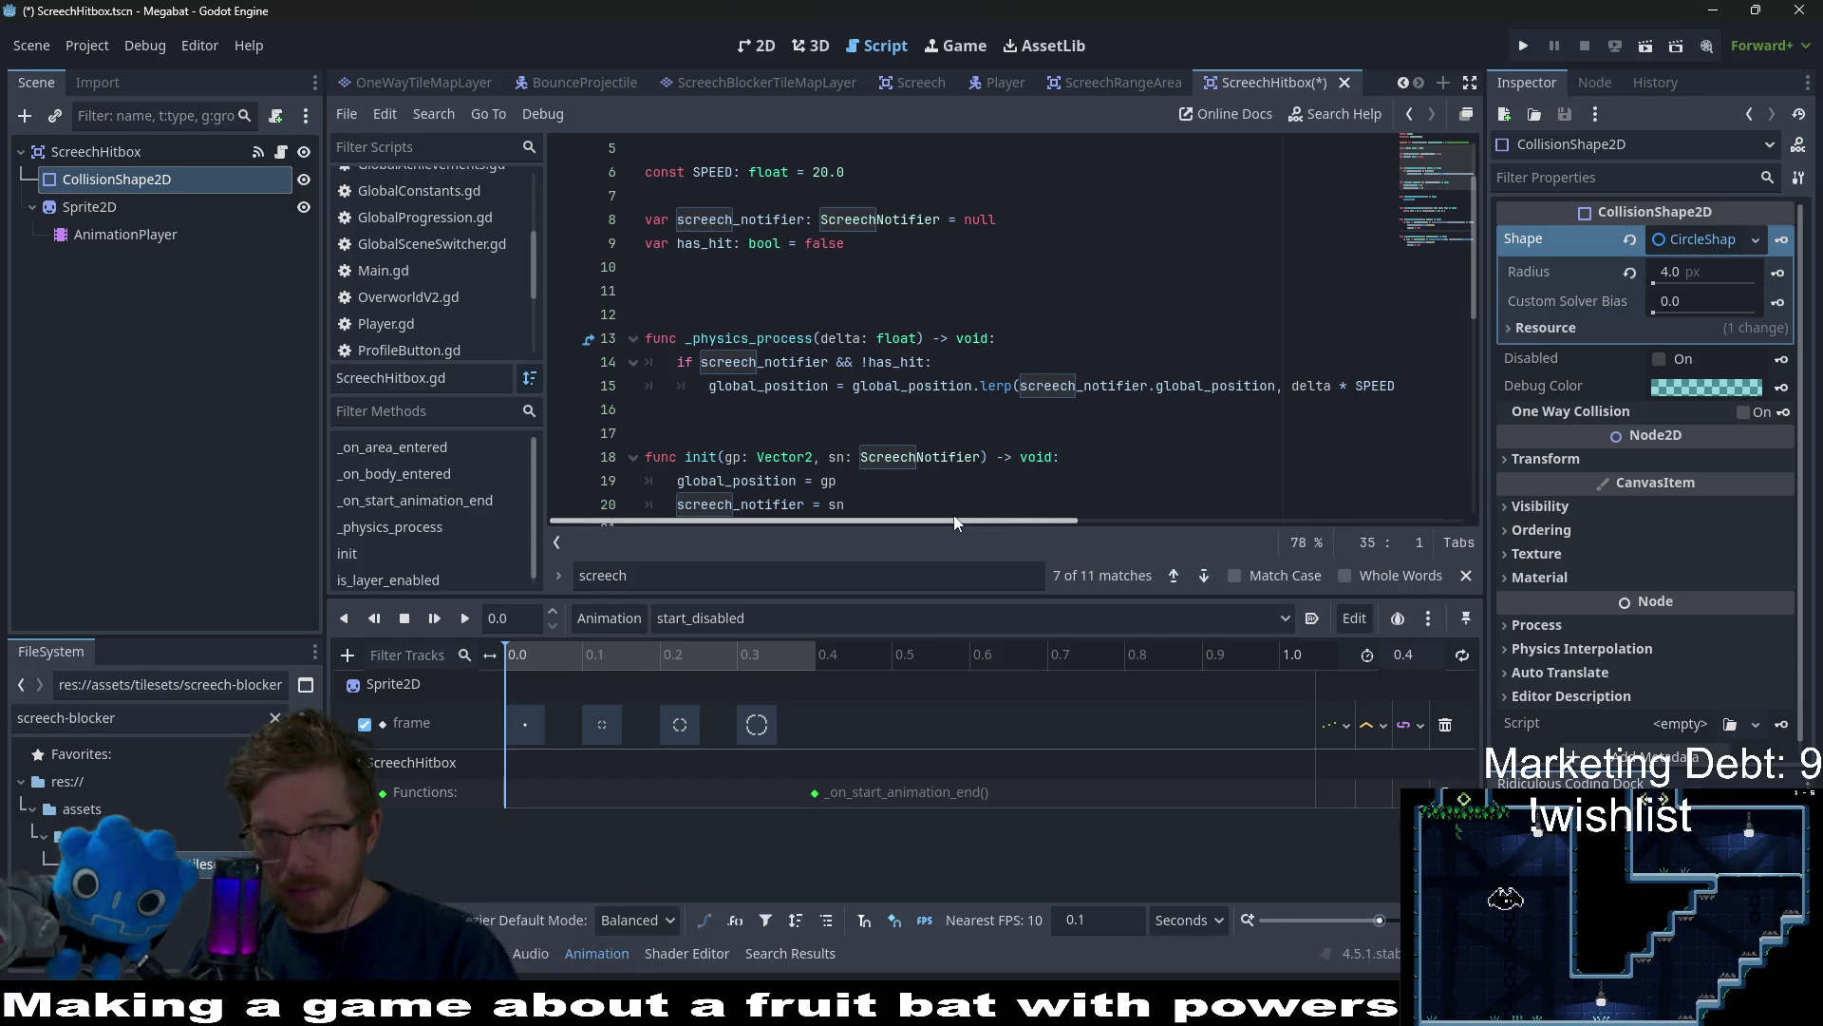
click(1658, 360)
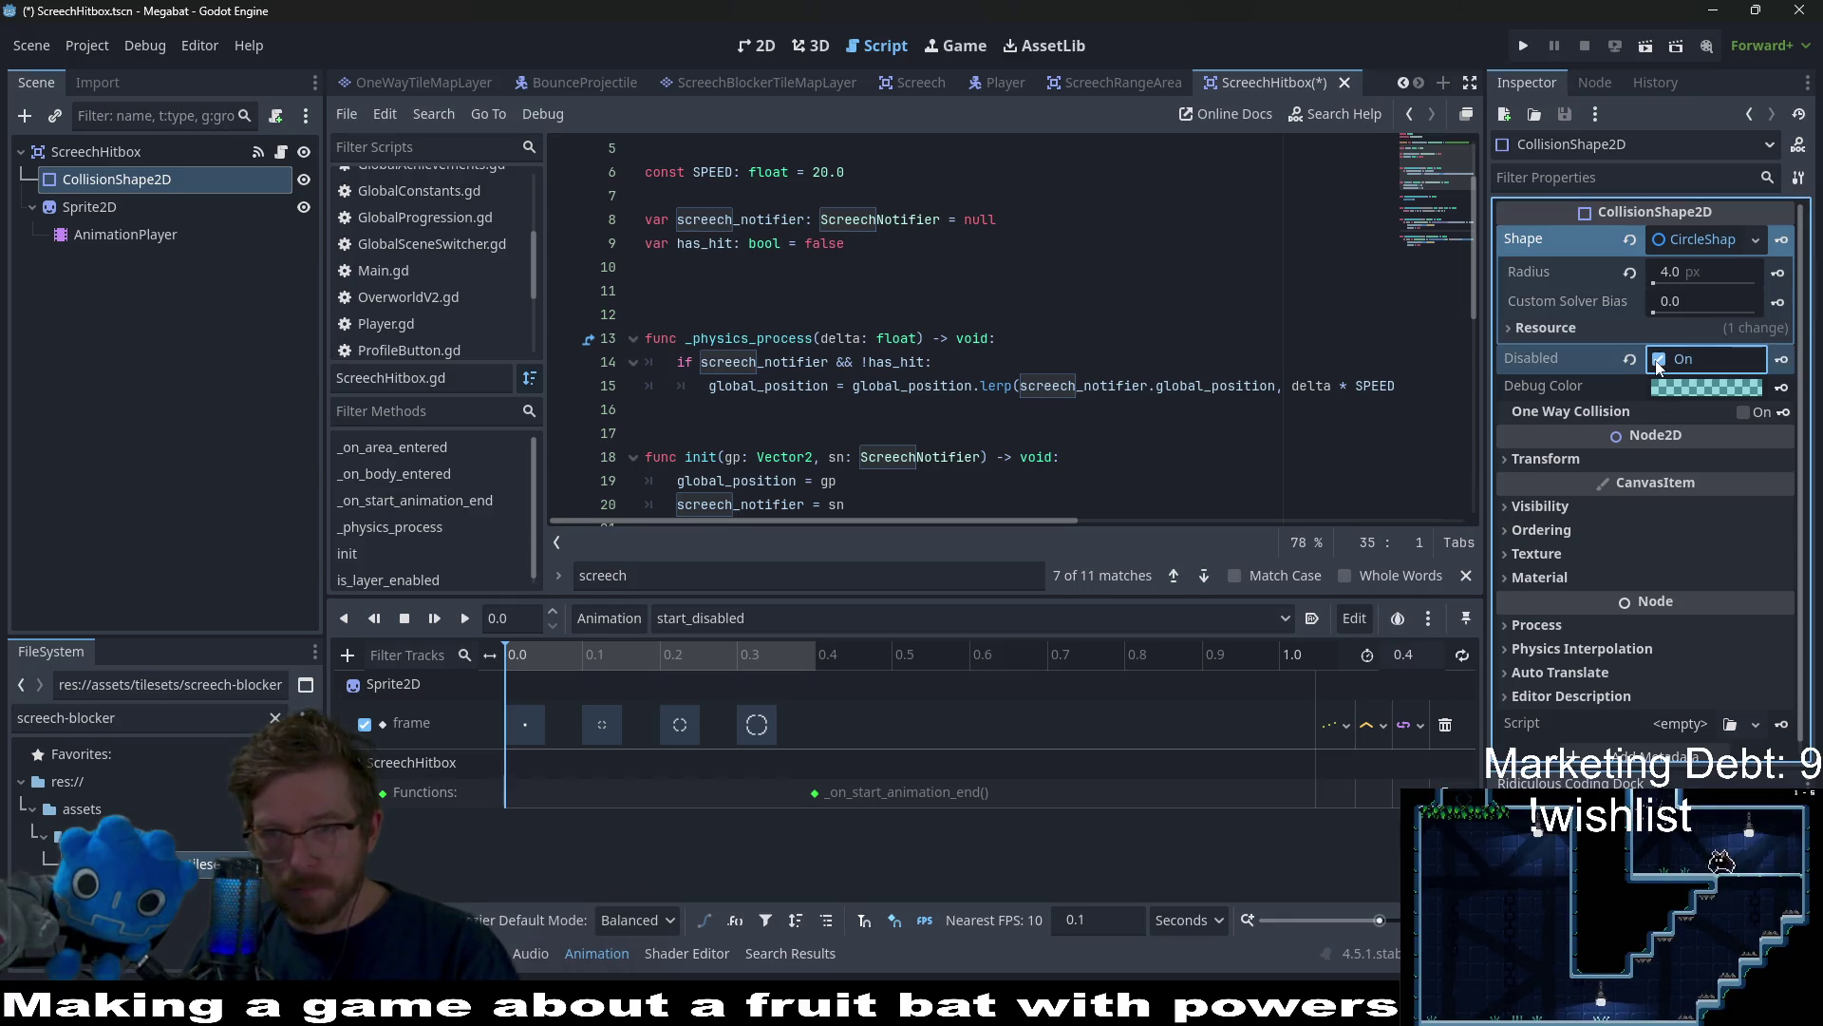
key(ctrl+s)
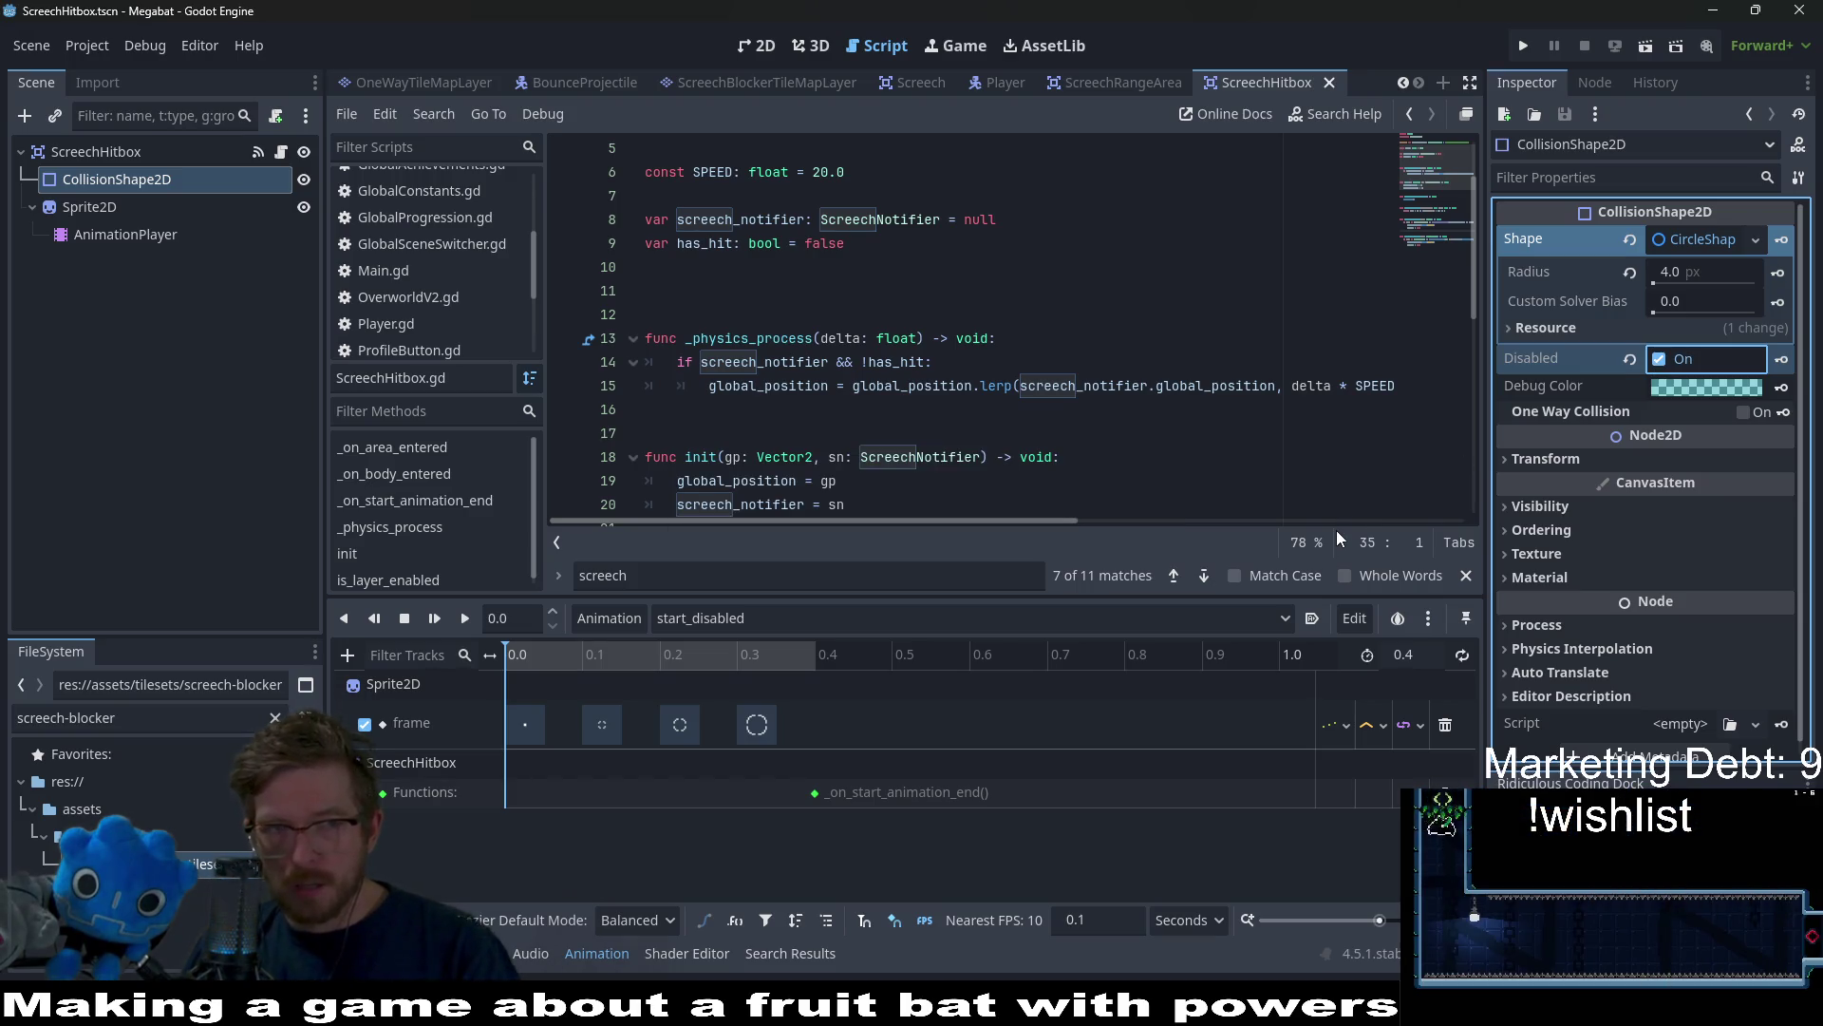
click(1785, 359)
click(839, 571)
Key Disabled as off in the start animation with a RESET track, then save the scene
click(770, 617)
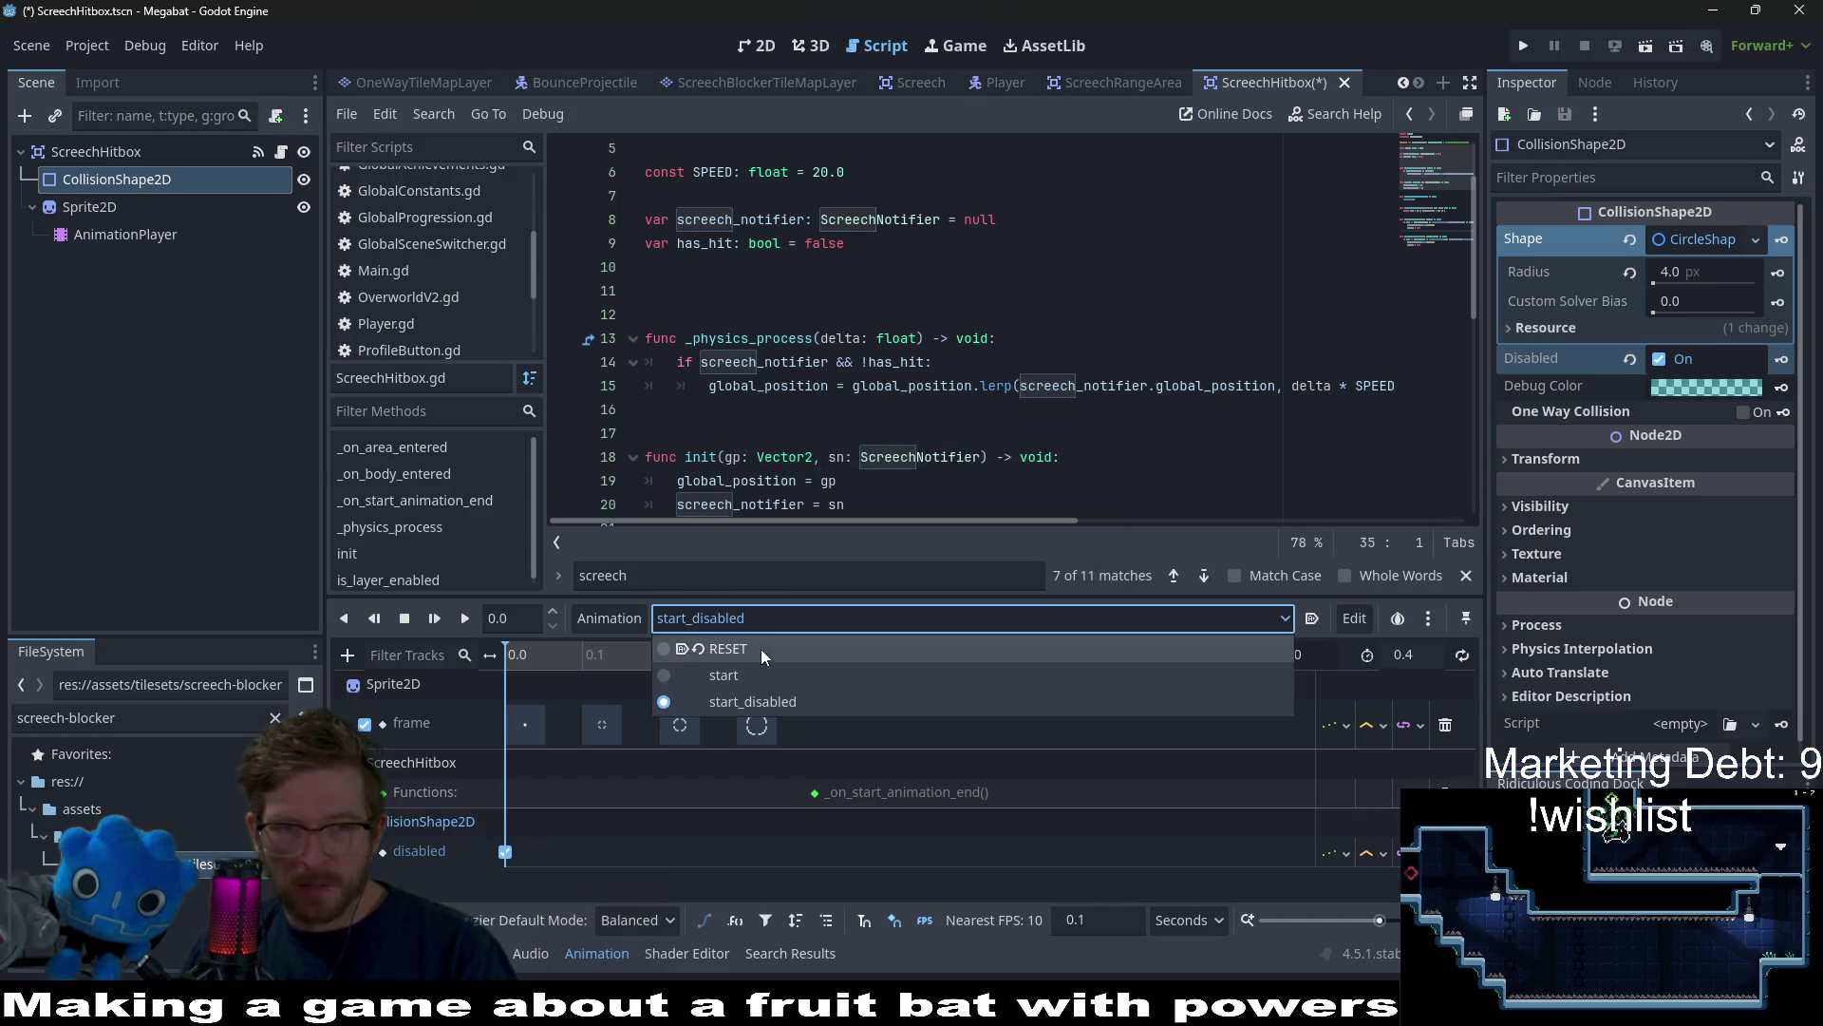
click(723, 674)
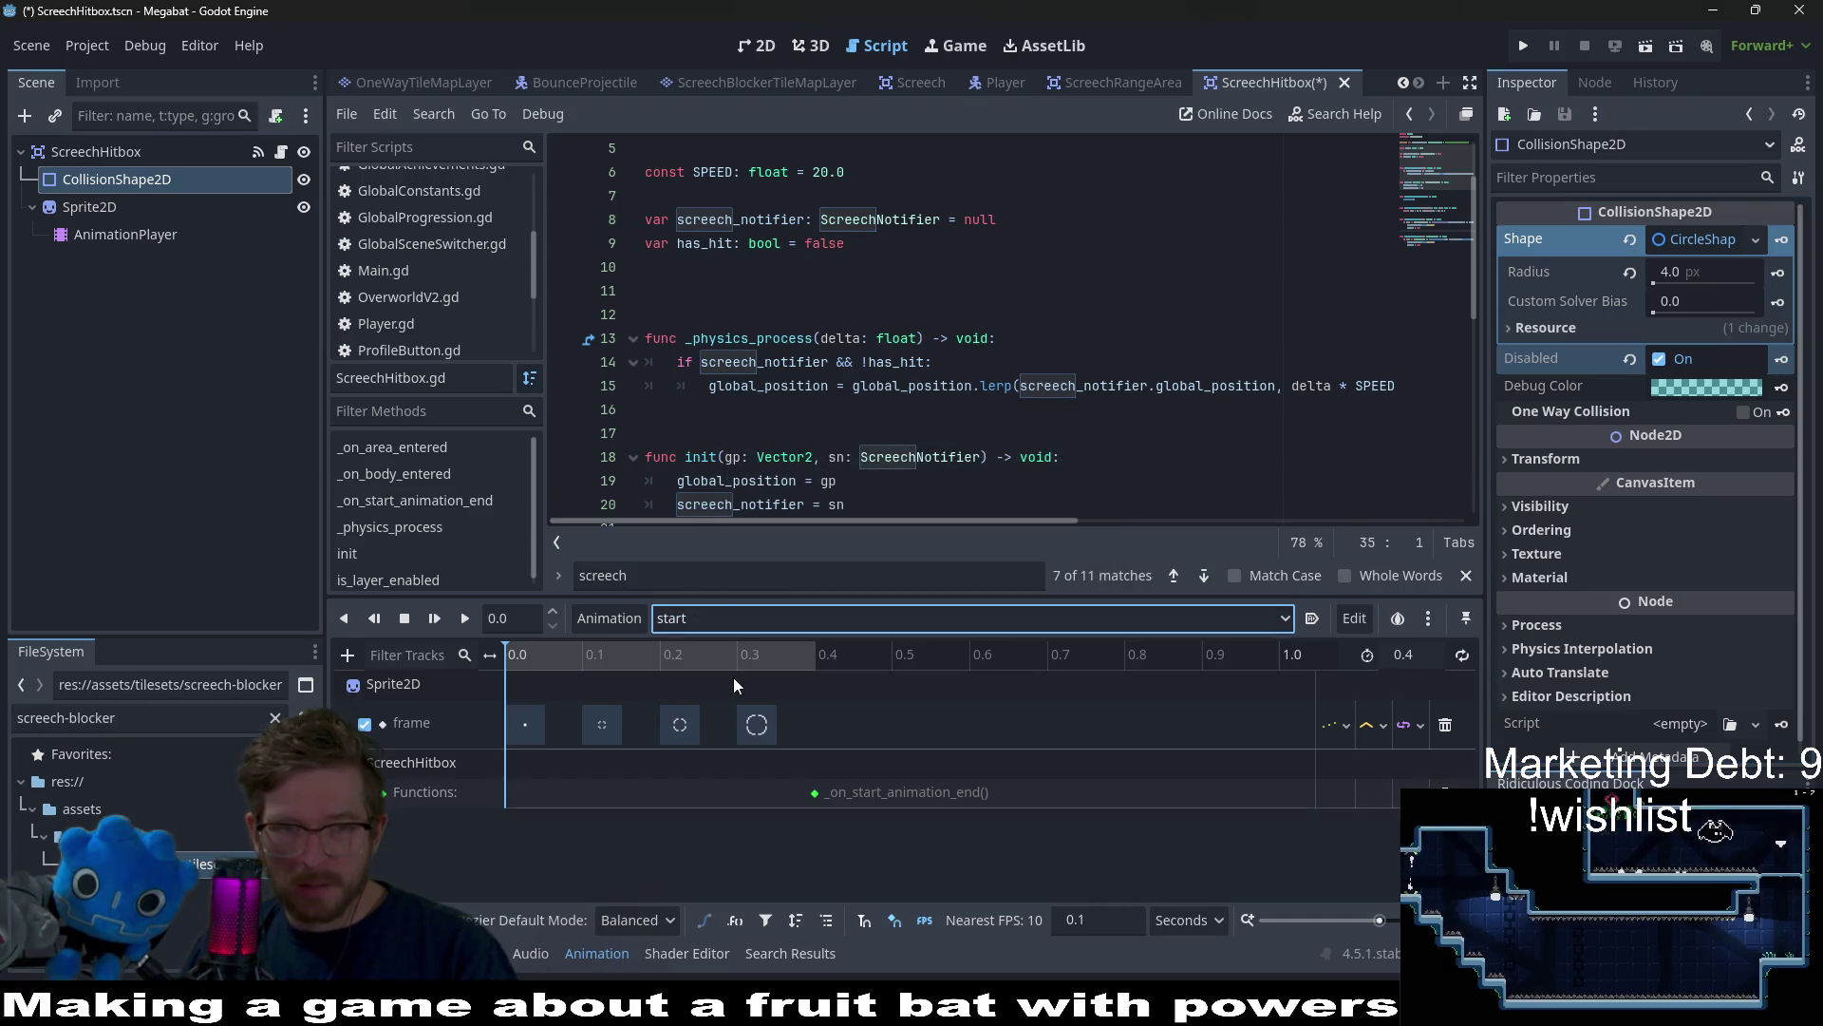
click(1661, 359)
click(1781, 359)
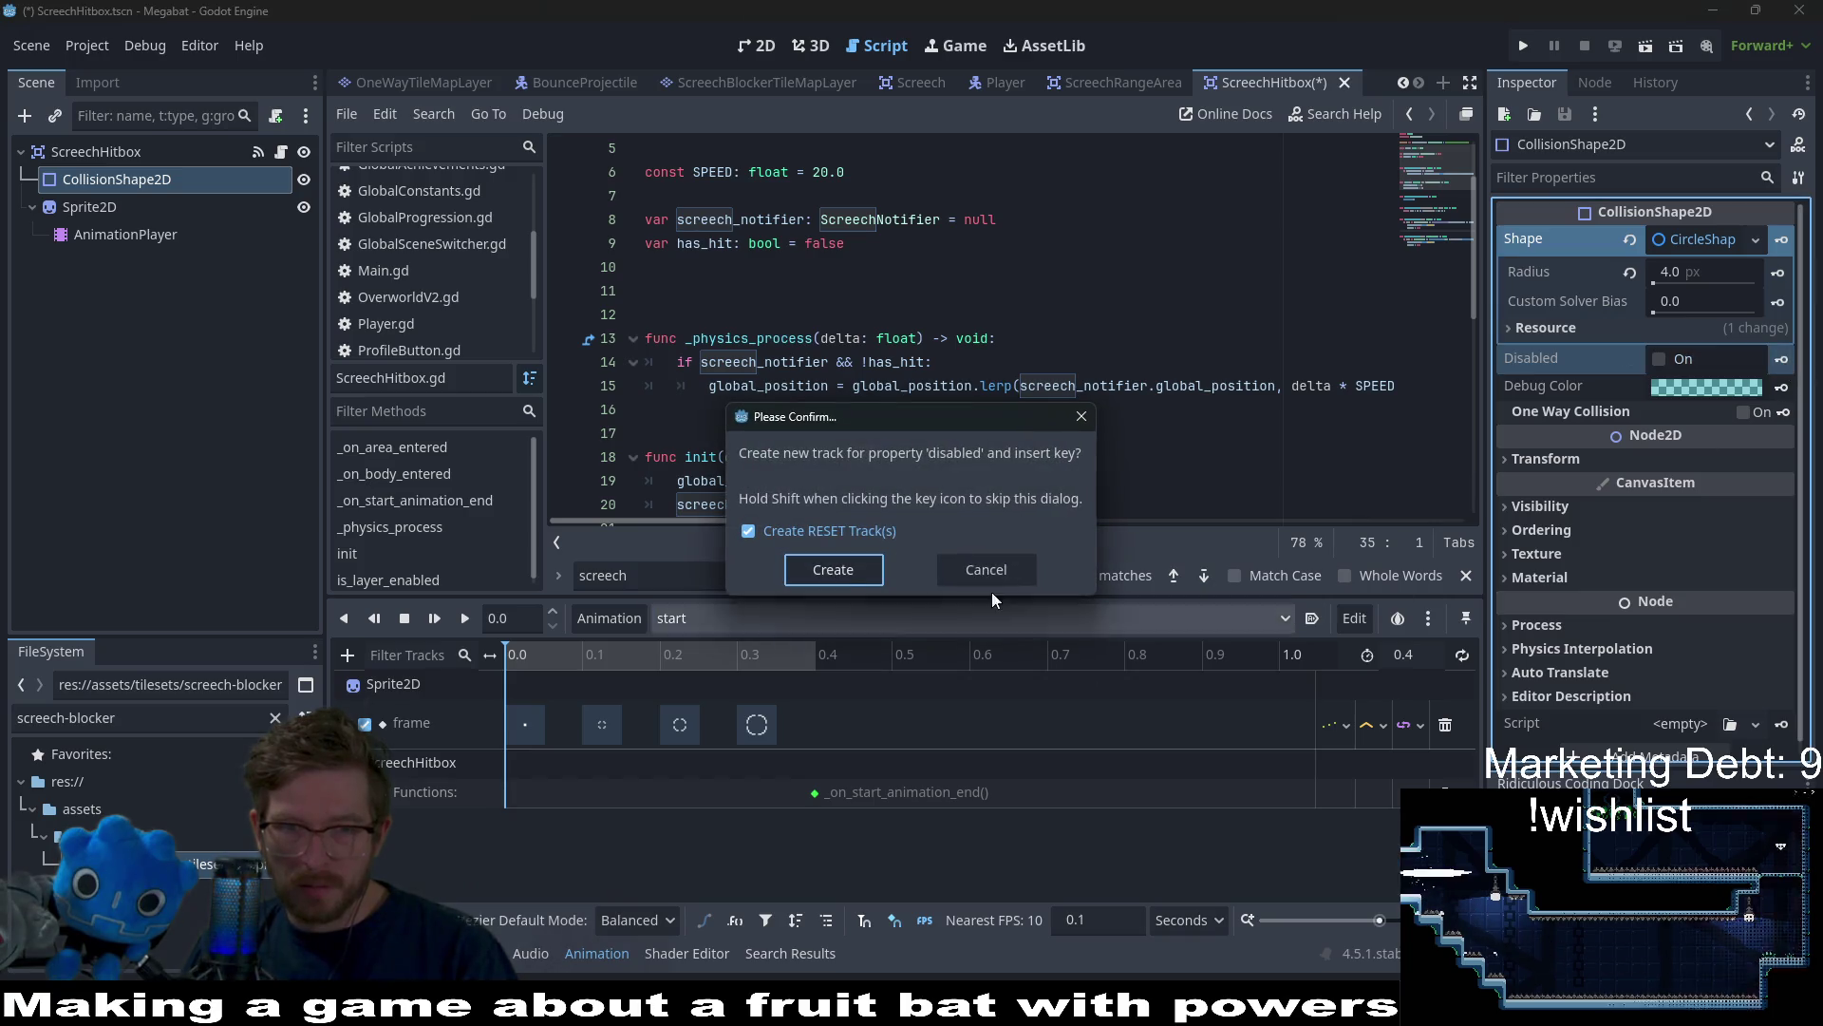
click(840, 570)
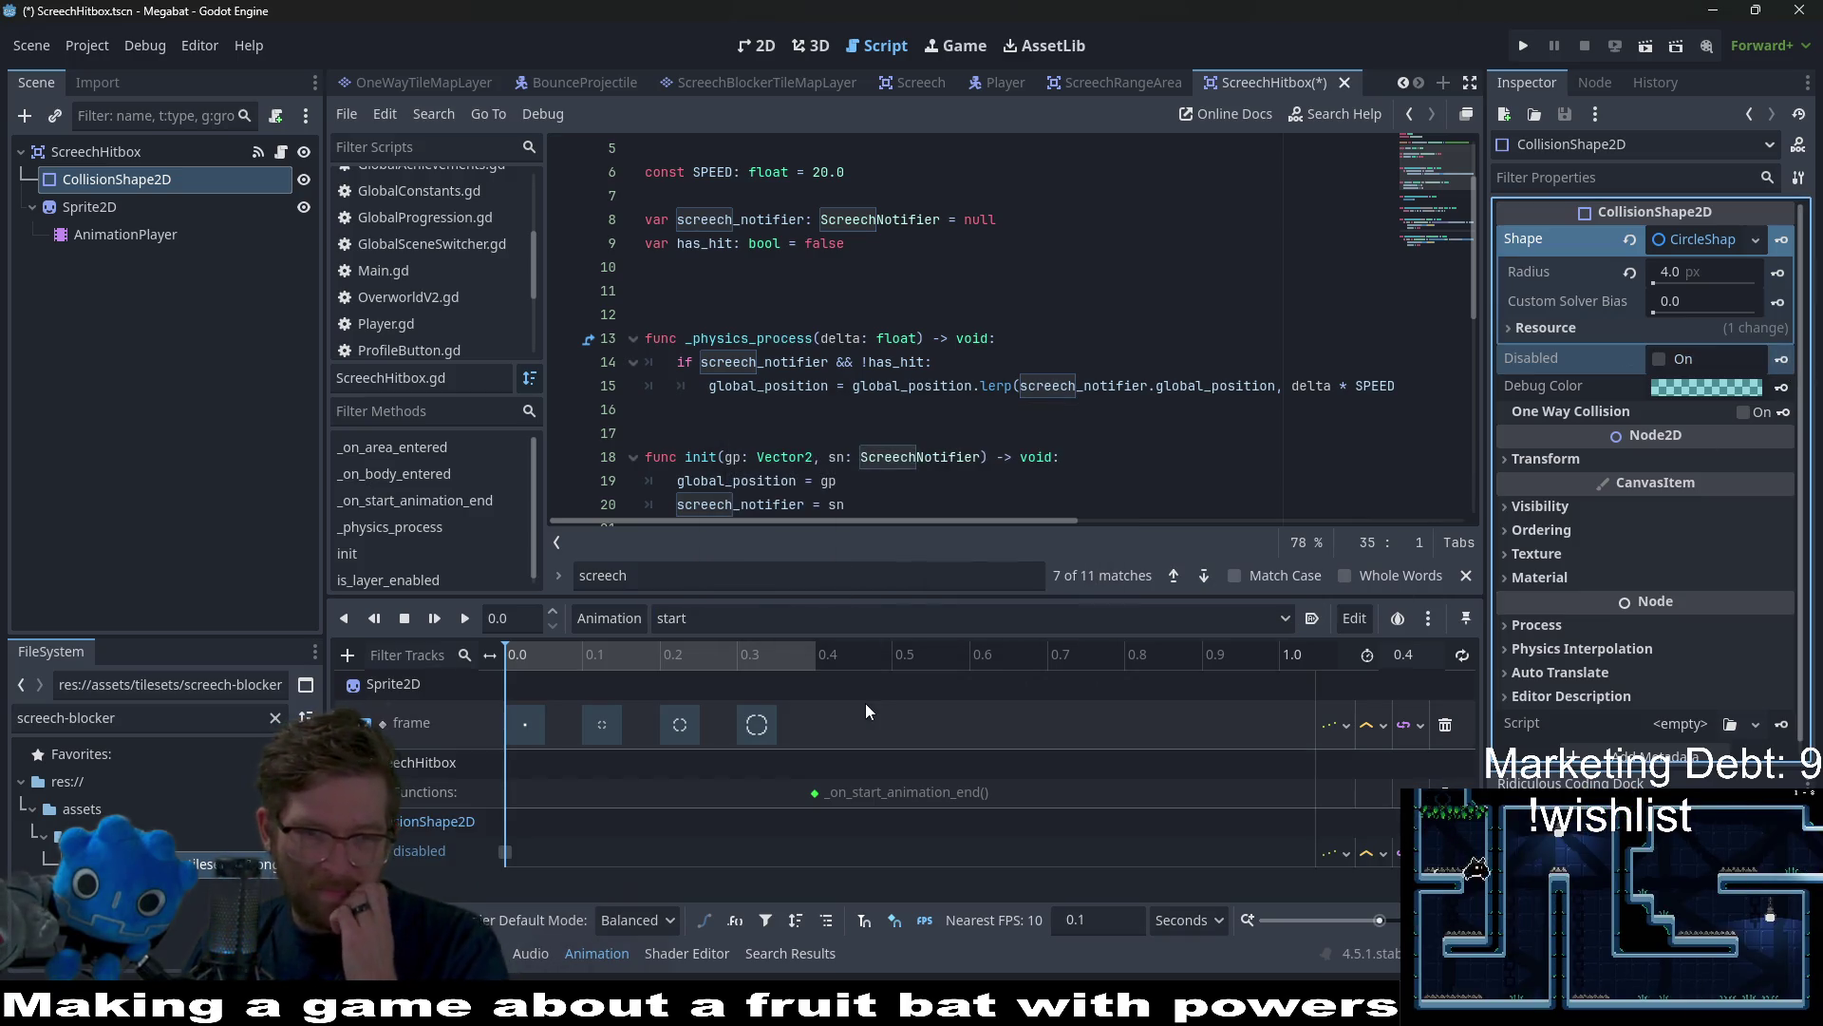
key(ctrl+s)
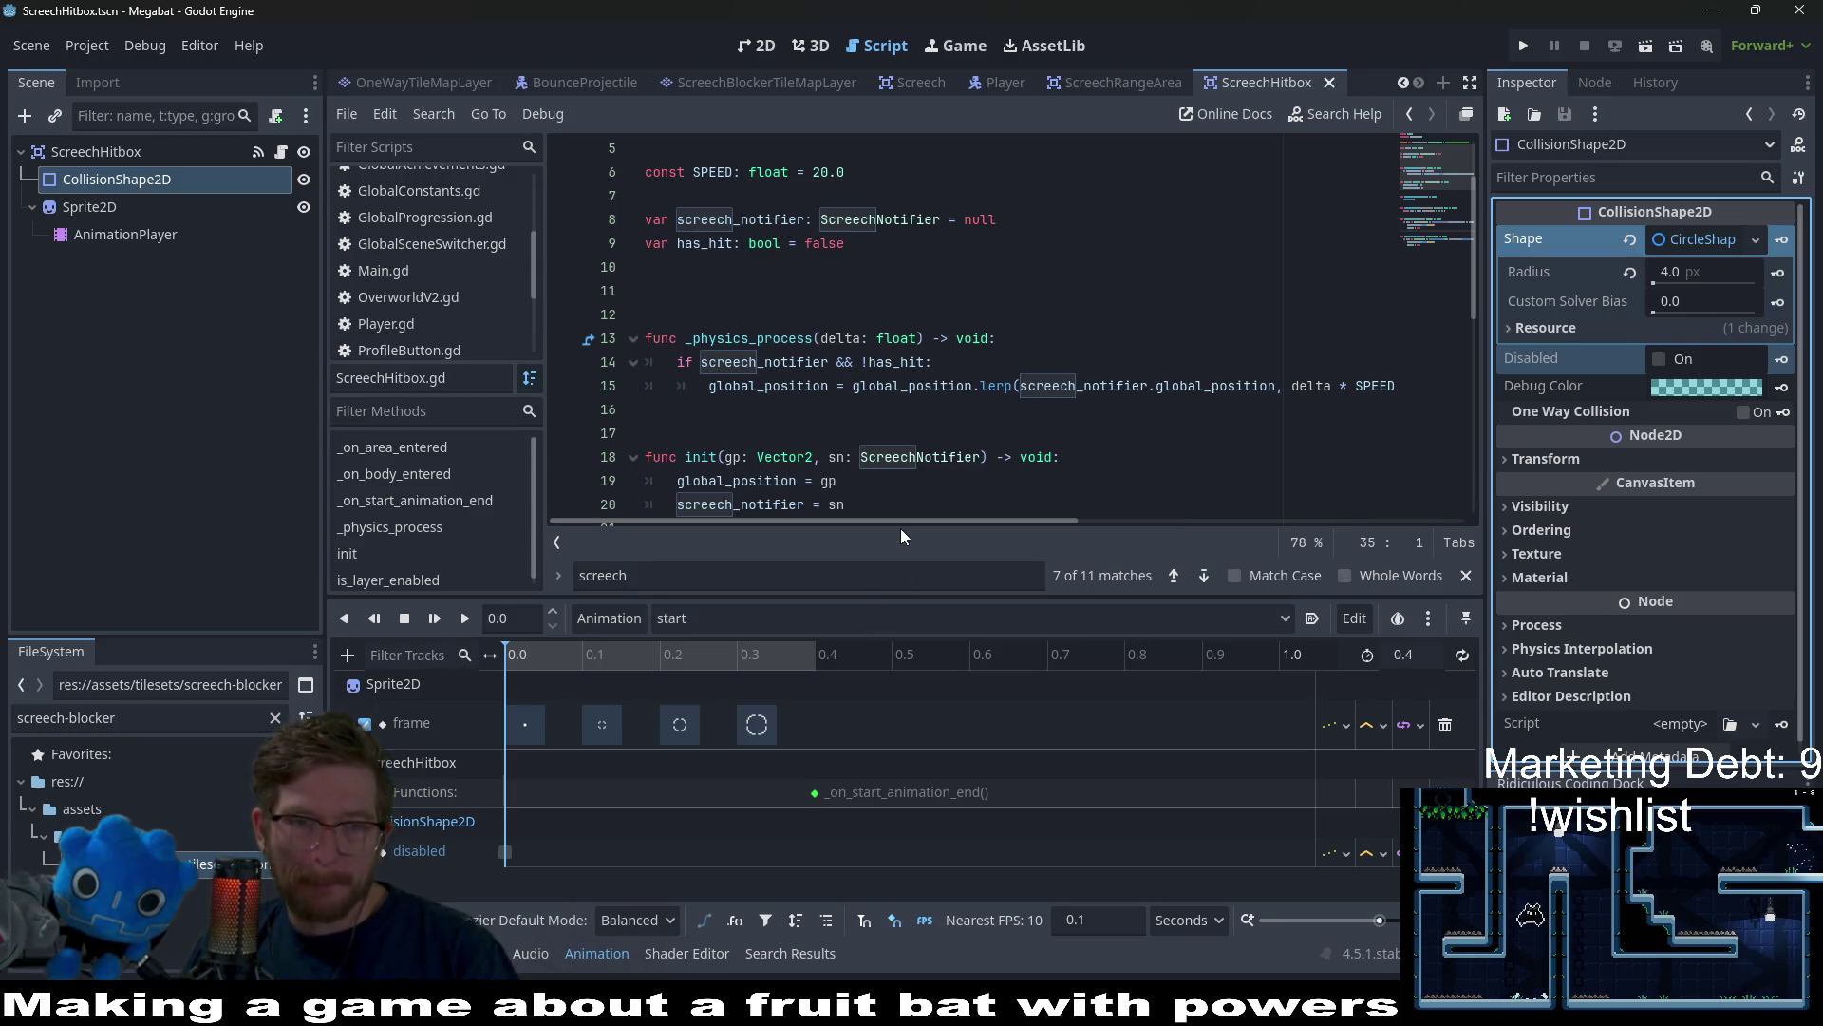
Check the RESET animation's disabled key on the collision shape, then switch to the Player scene
click(760, 45)
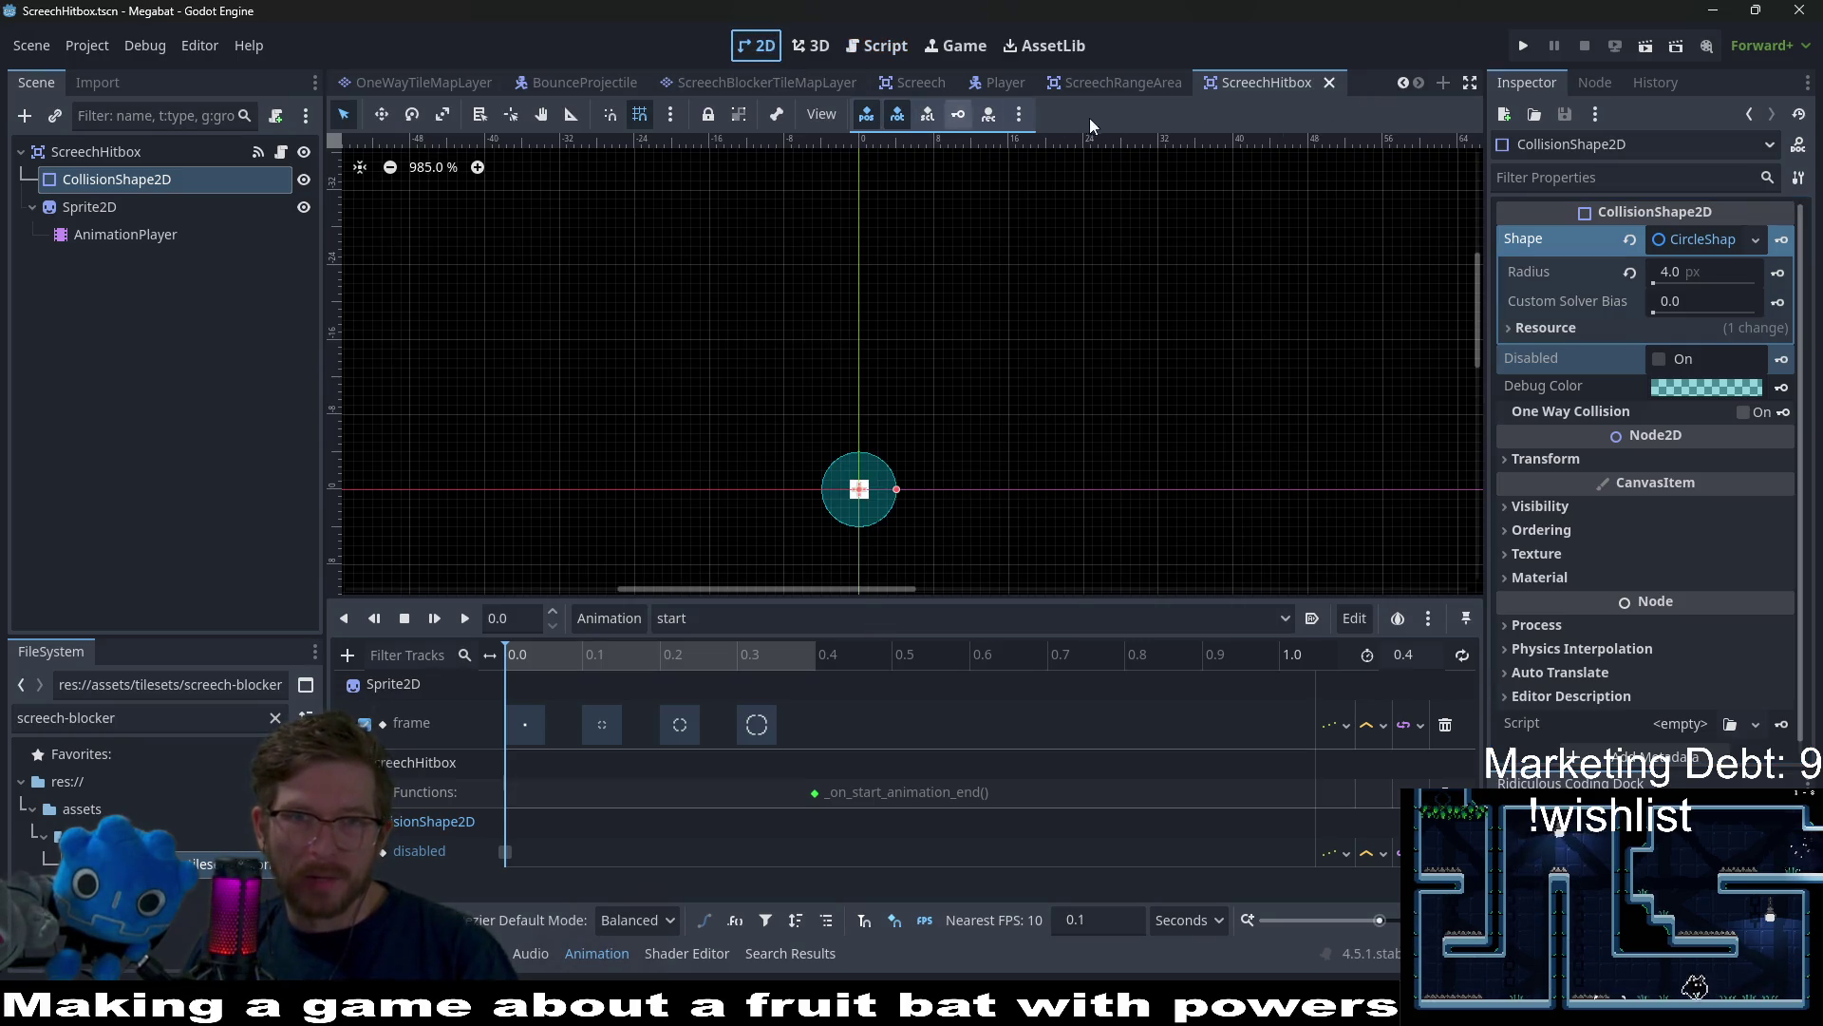
scroll(861, 488, up, 3)
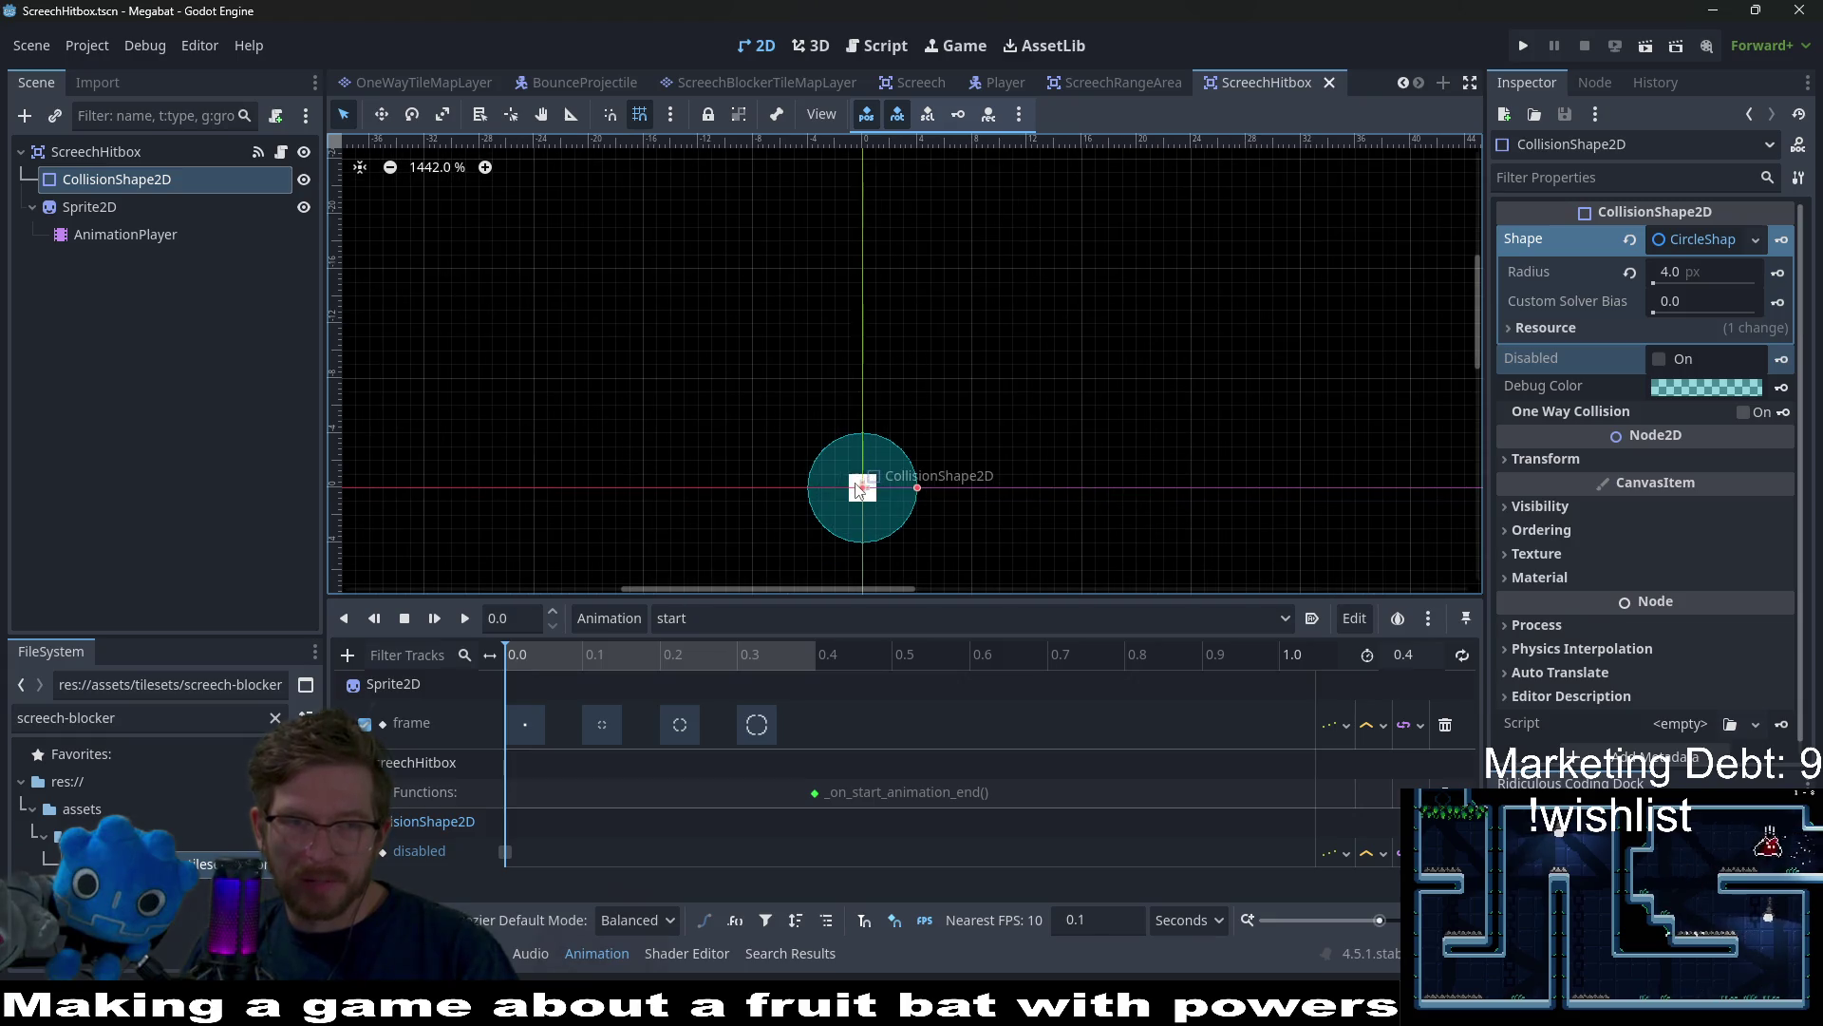
click(121, 155)
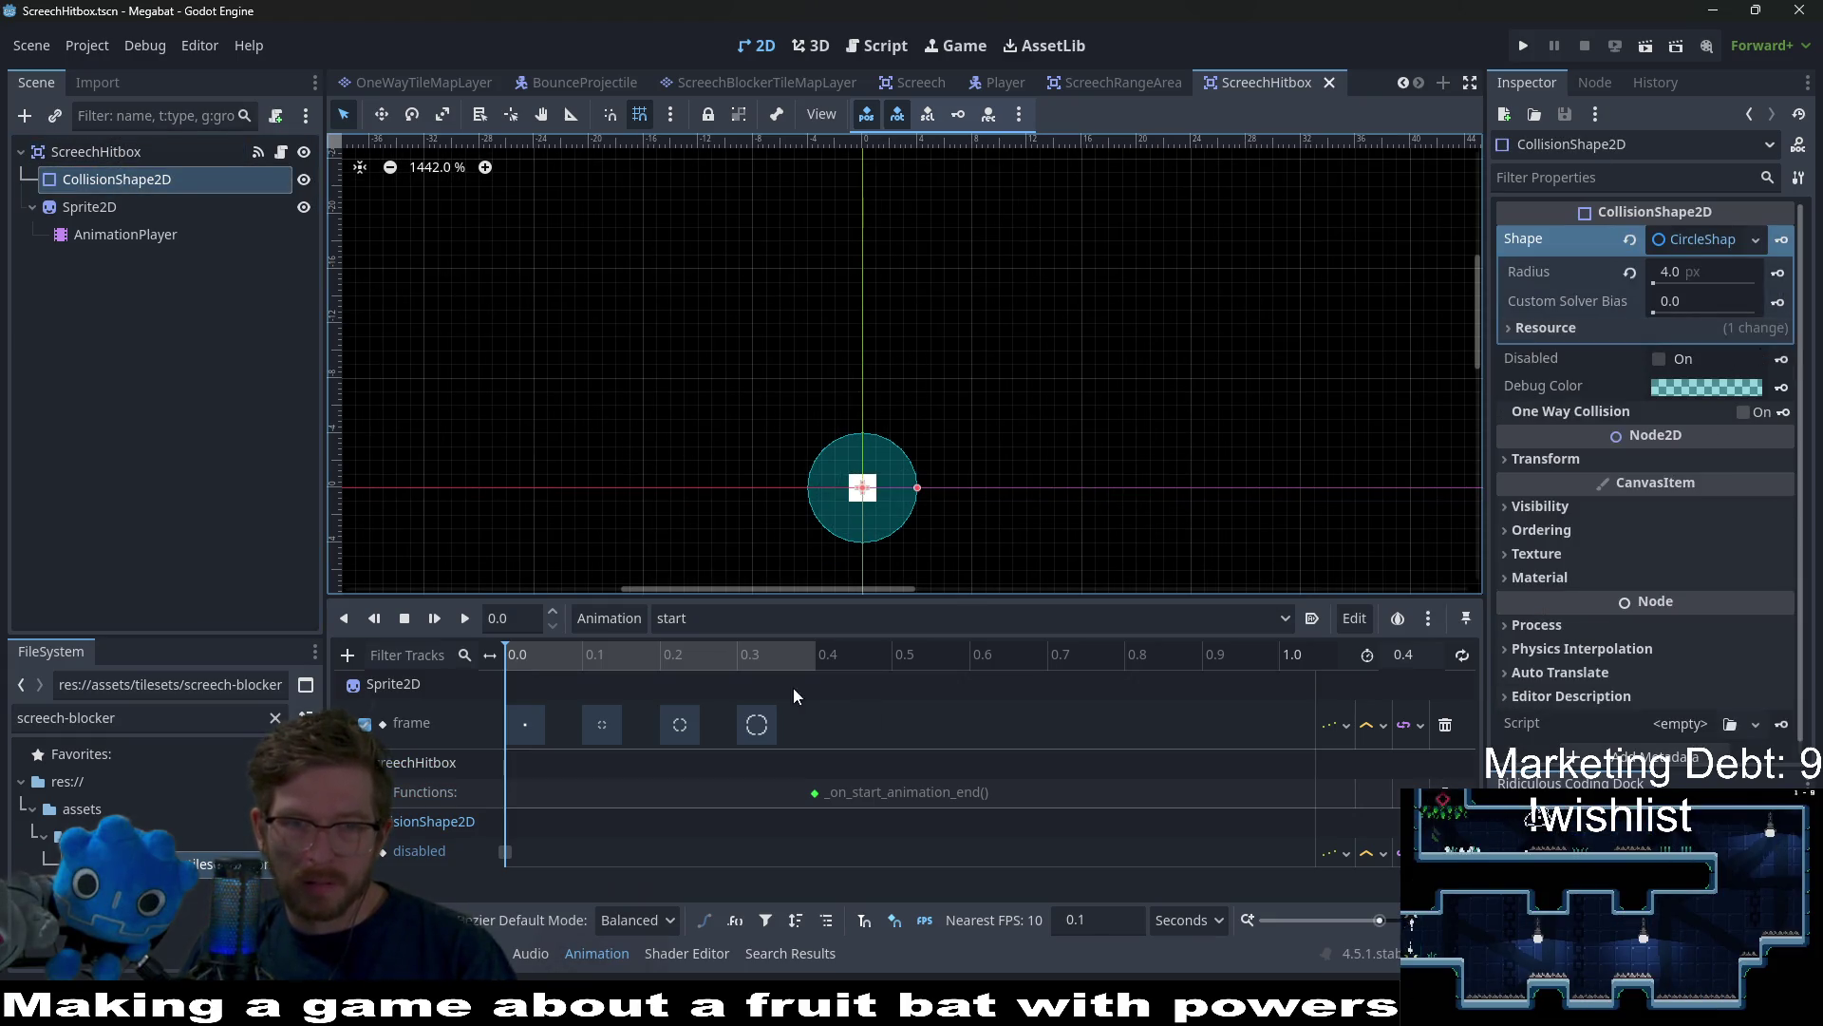
click(769, 617)
click(721, 656)
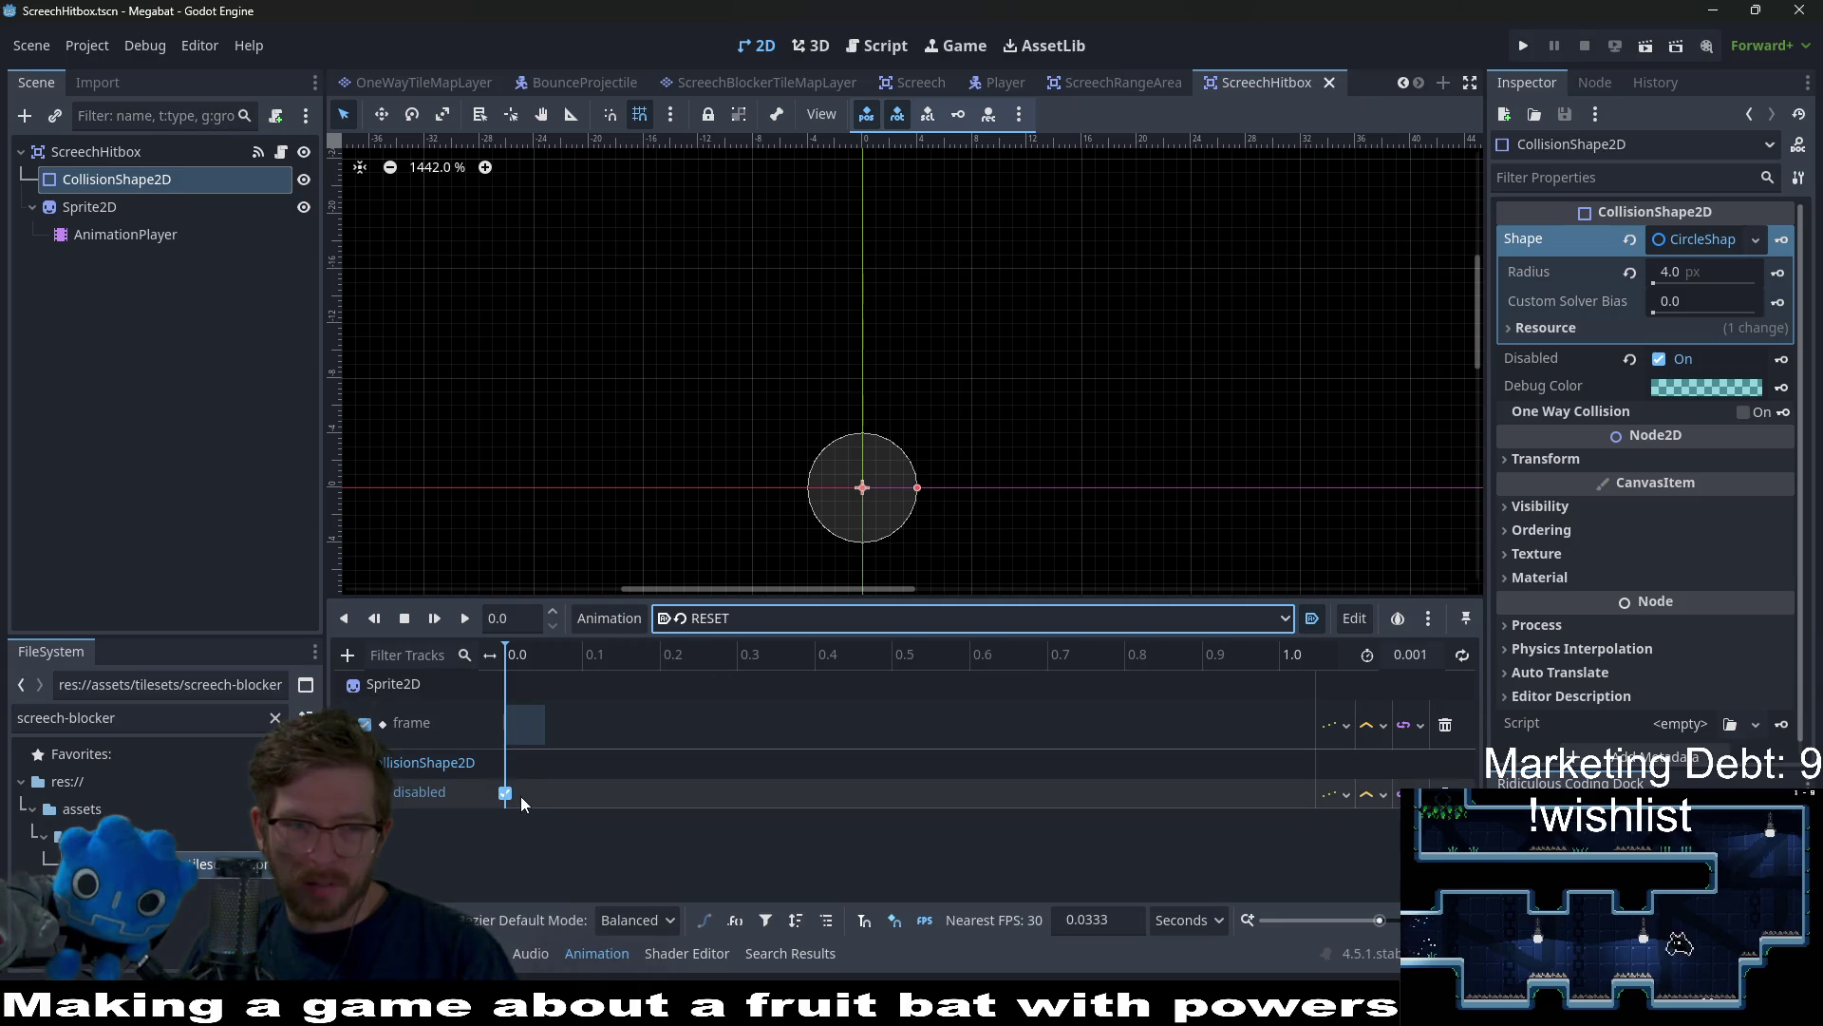
click(776, 617)
click(727, 639)
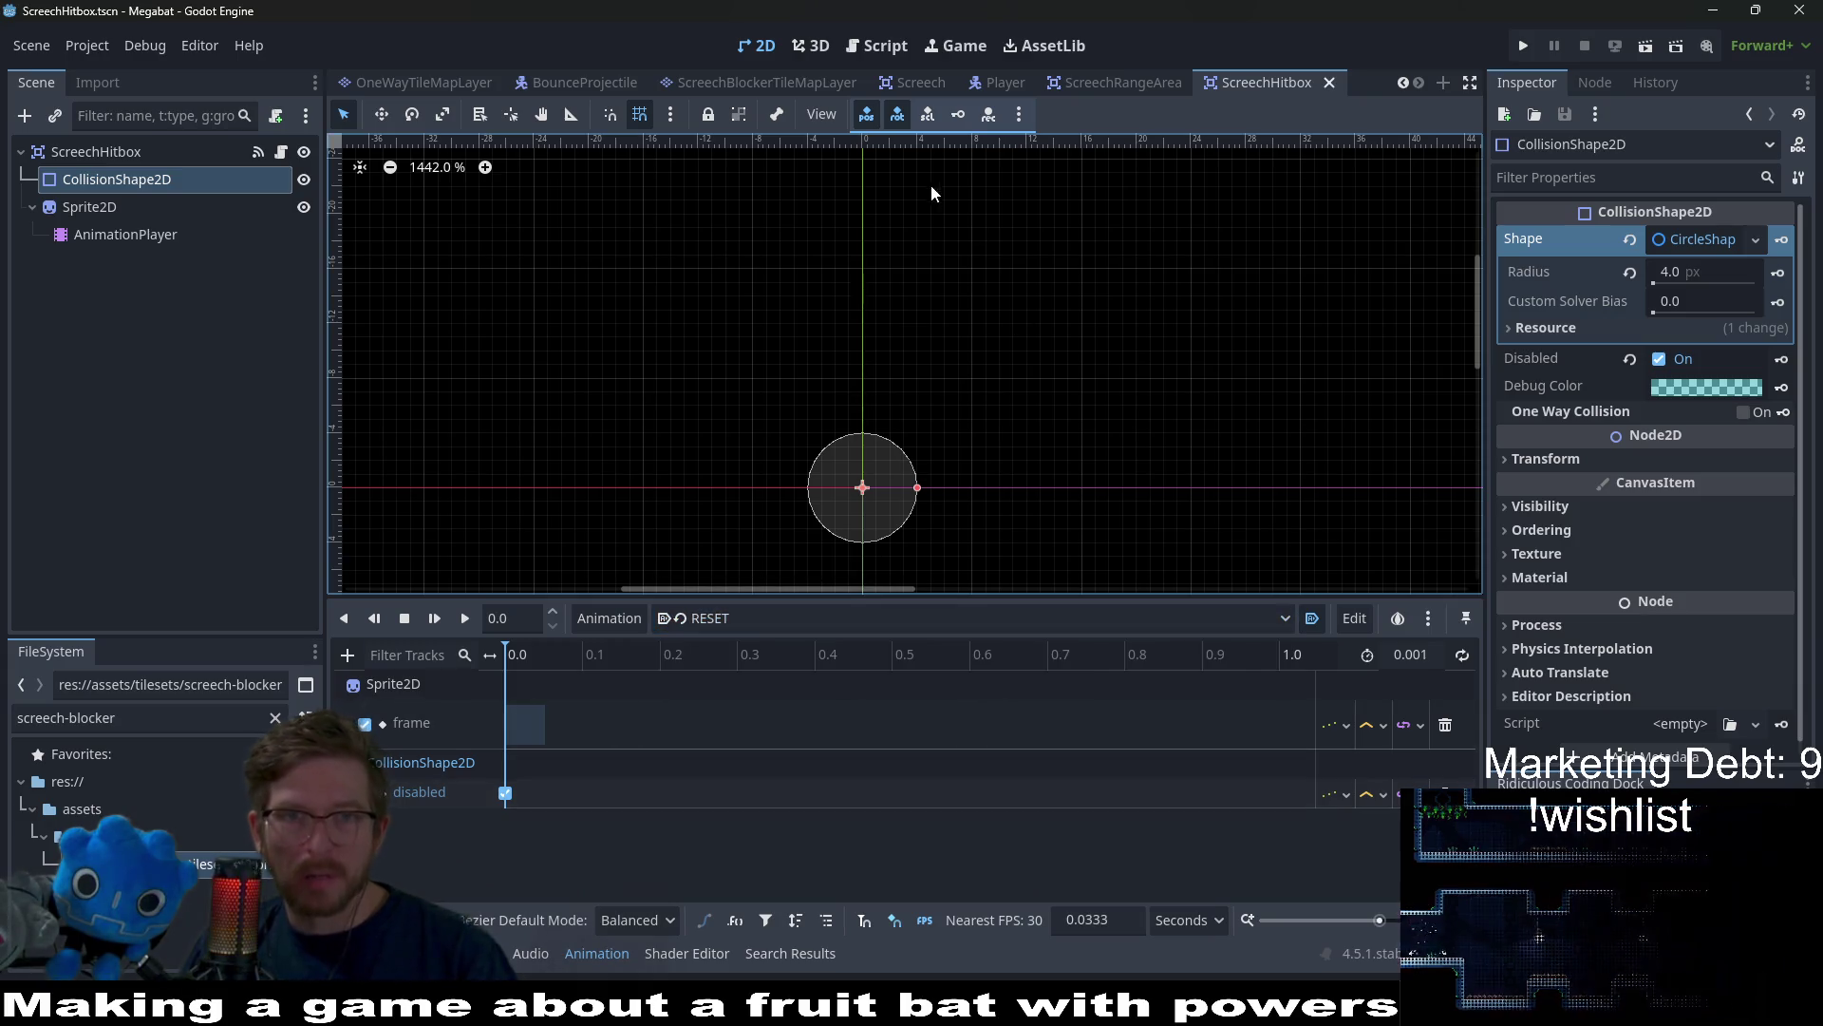
scroll(930, 184, up, 2)
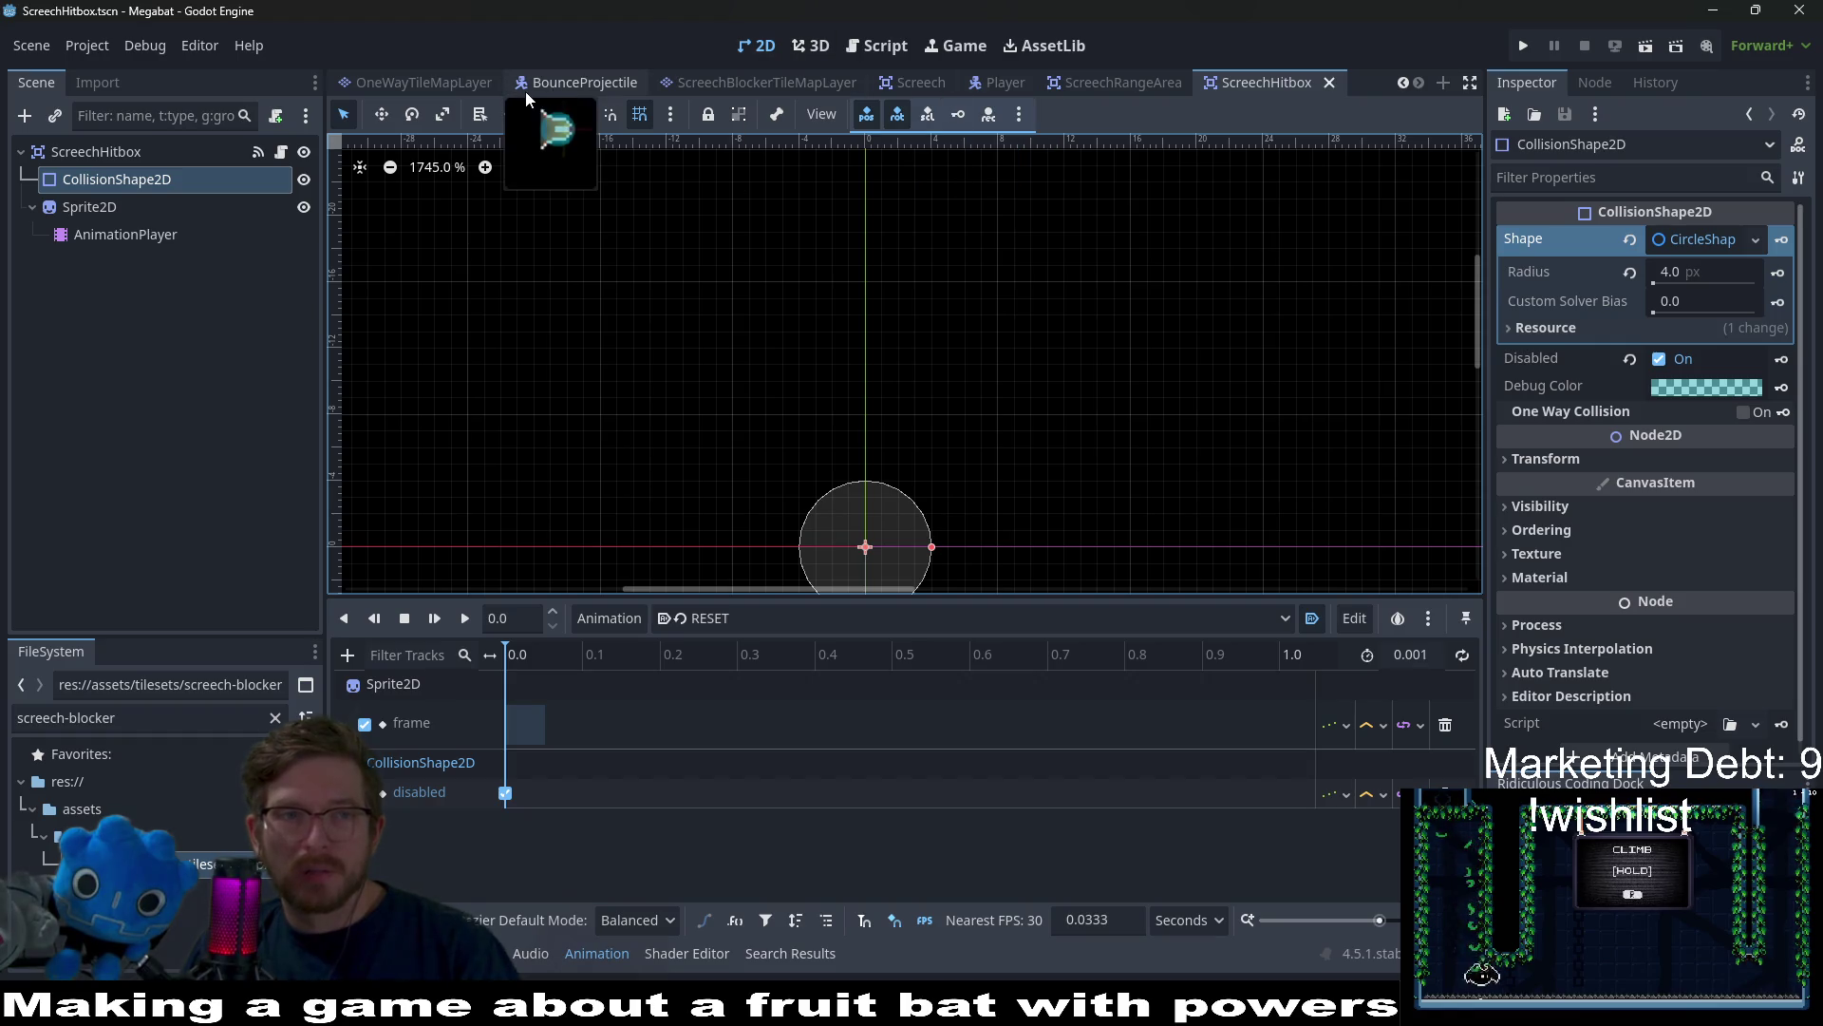
click(998, 81)
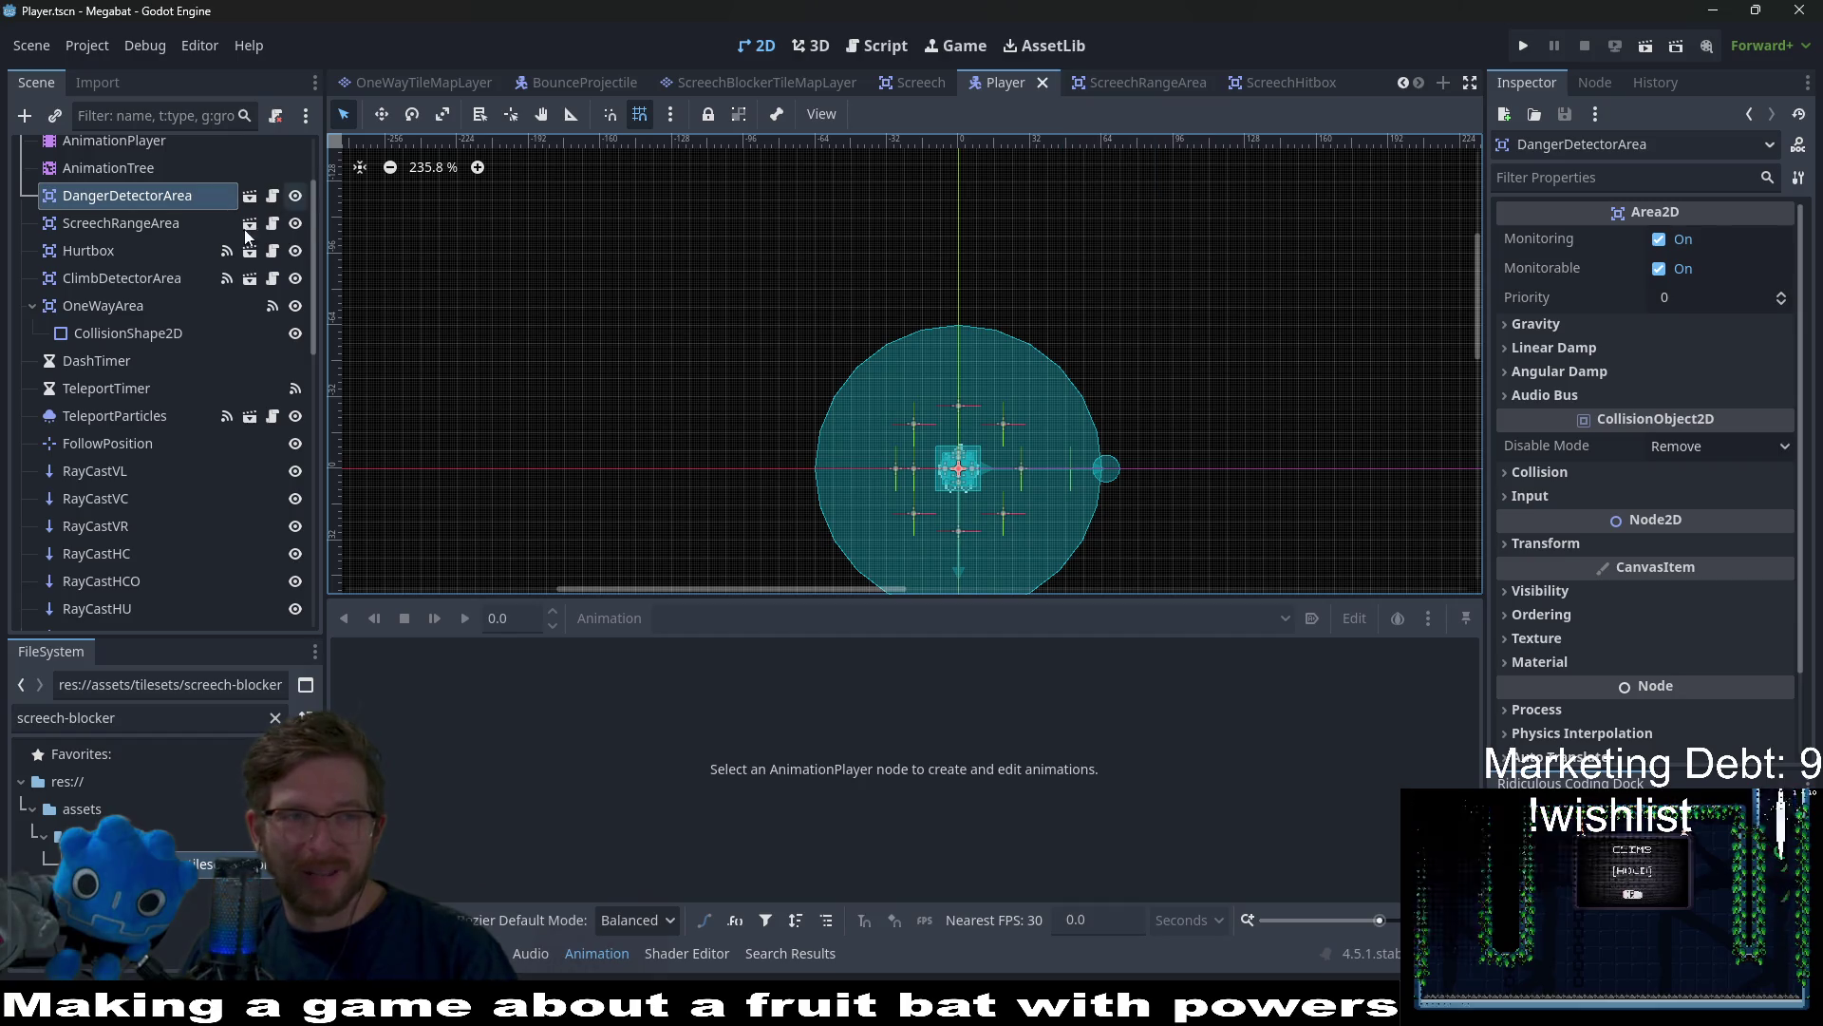
scroll(244, 229, up, 3)
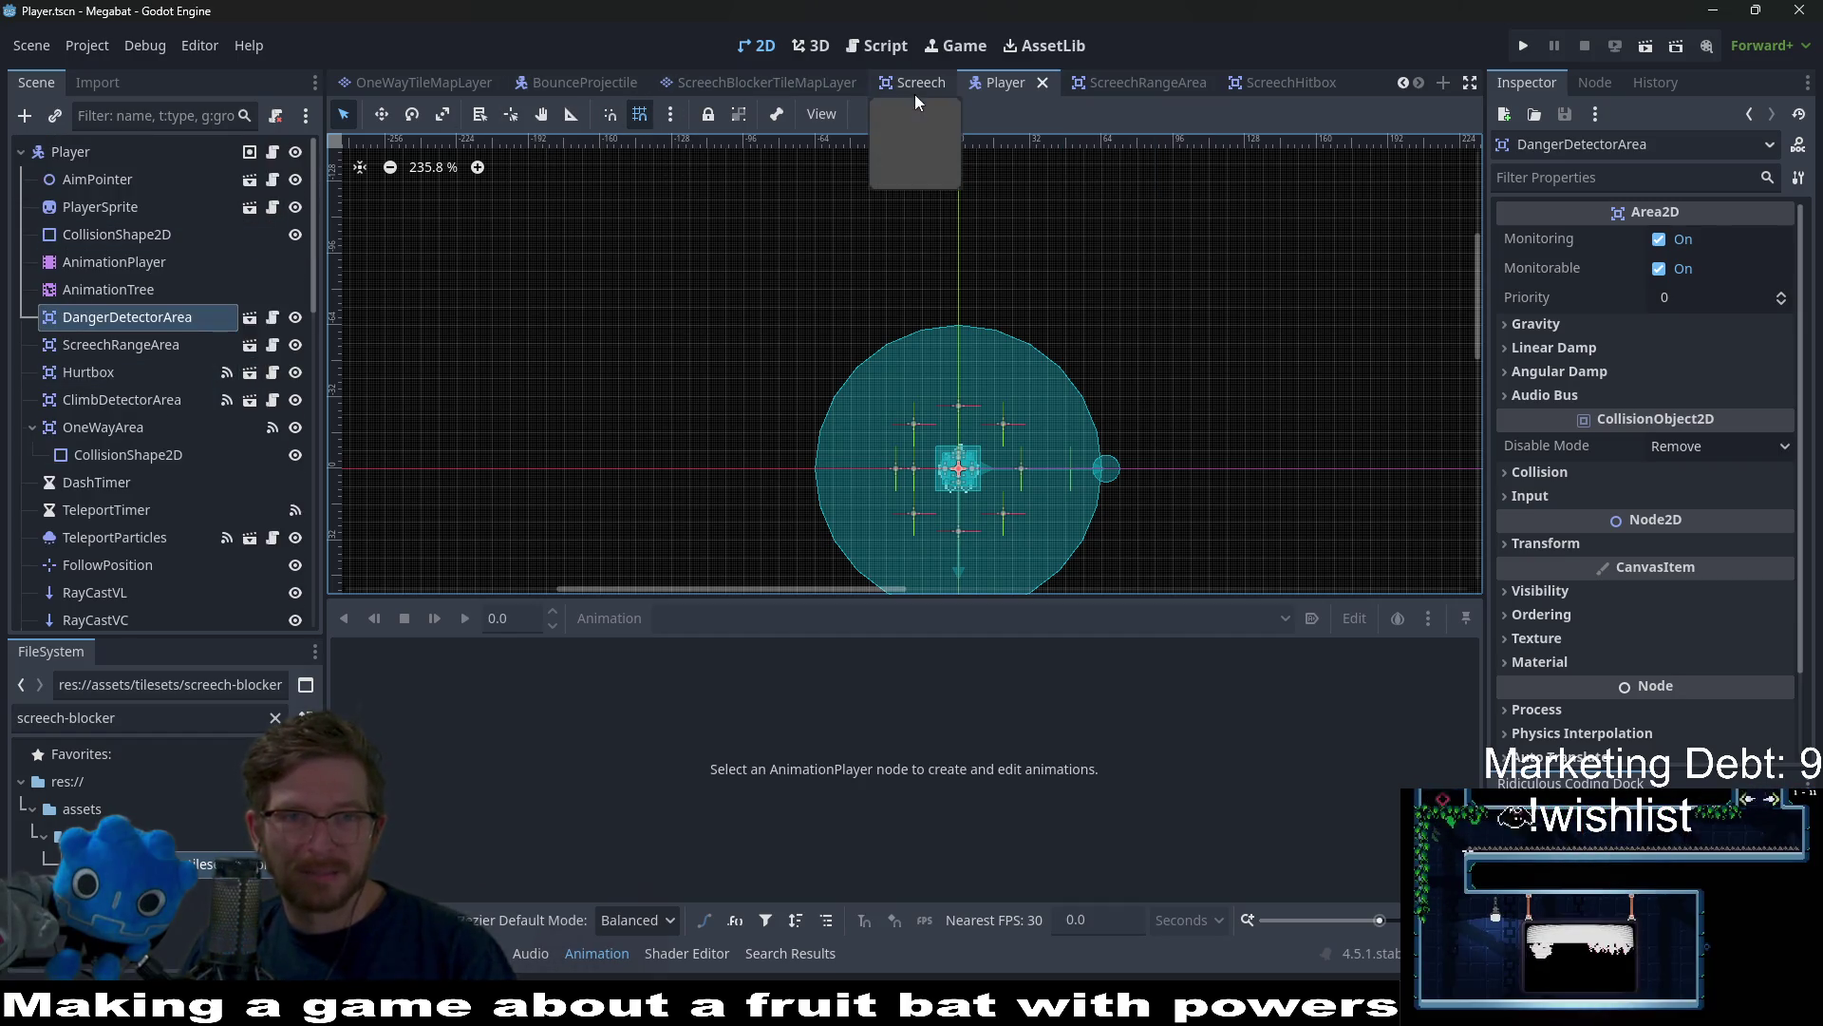
Look through the Screech script and return to the ScreechHitbox script's animation play calls
click(916, 82)
click(302, 149)
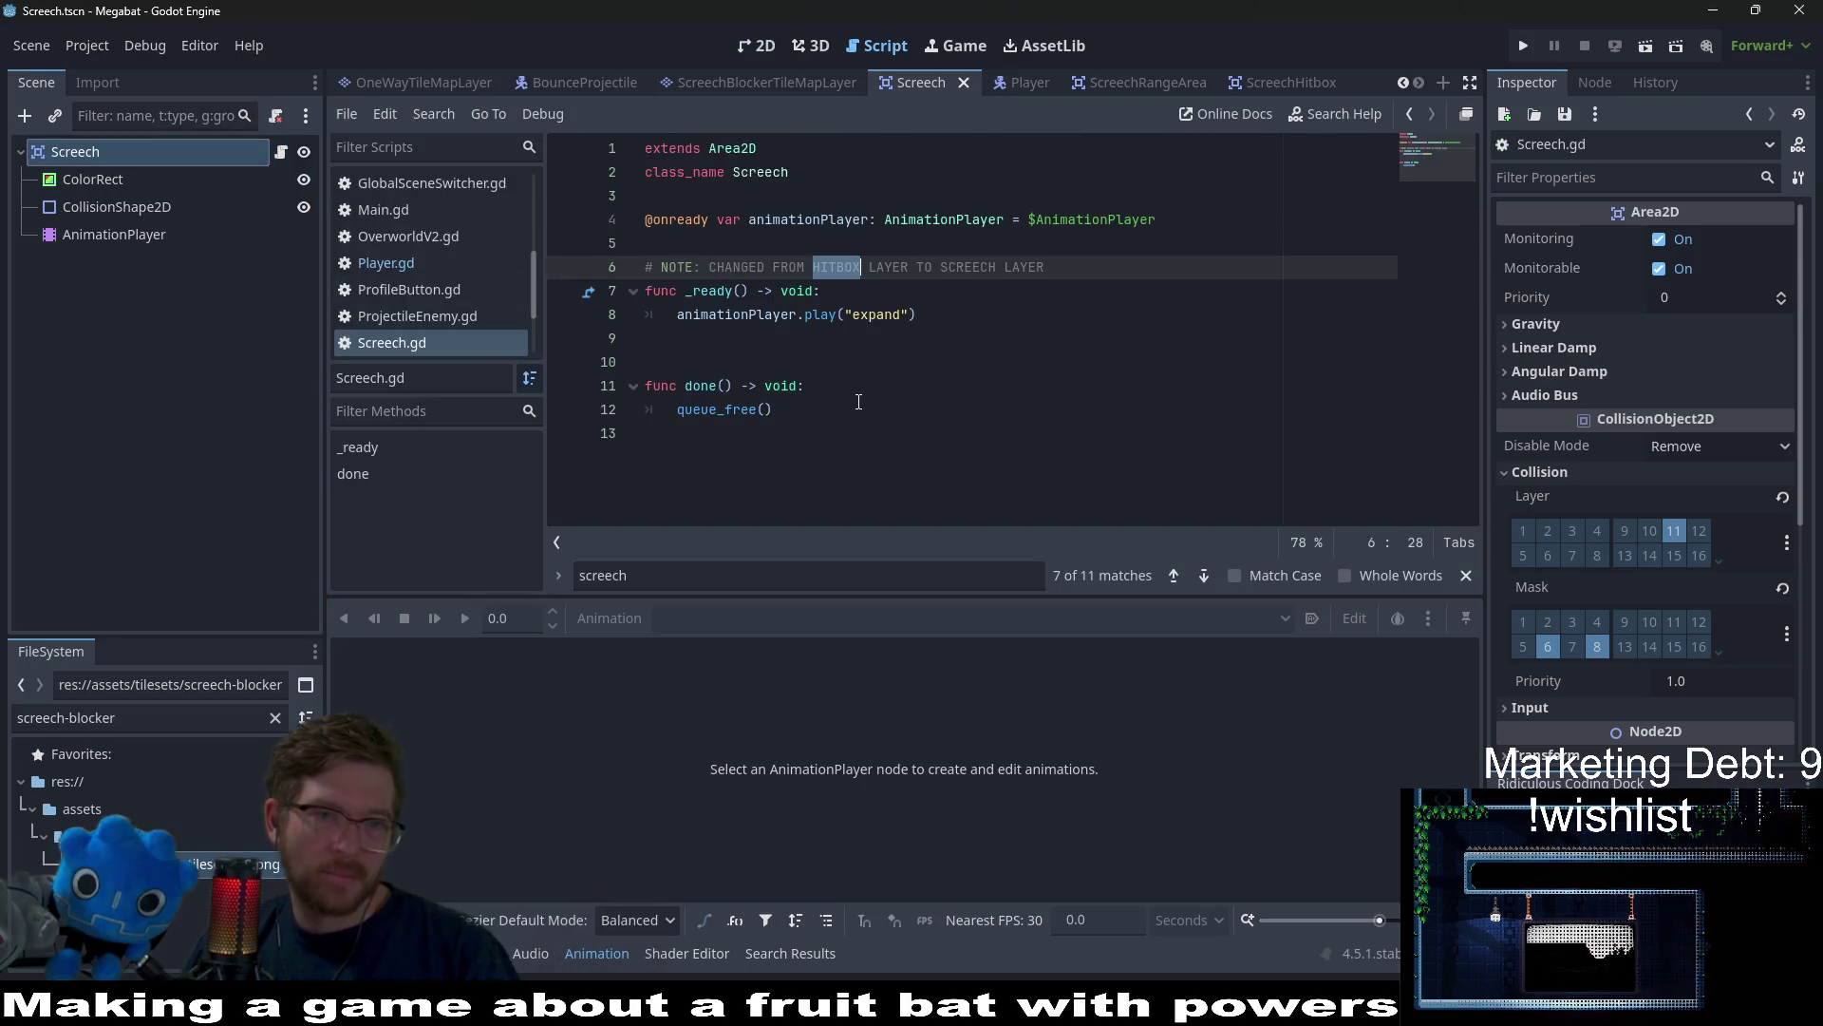
click(1213, 82)
scroll(835, 426, down, 5)
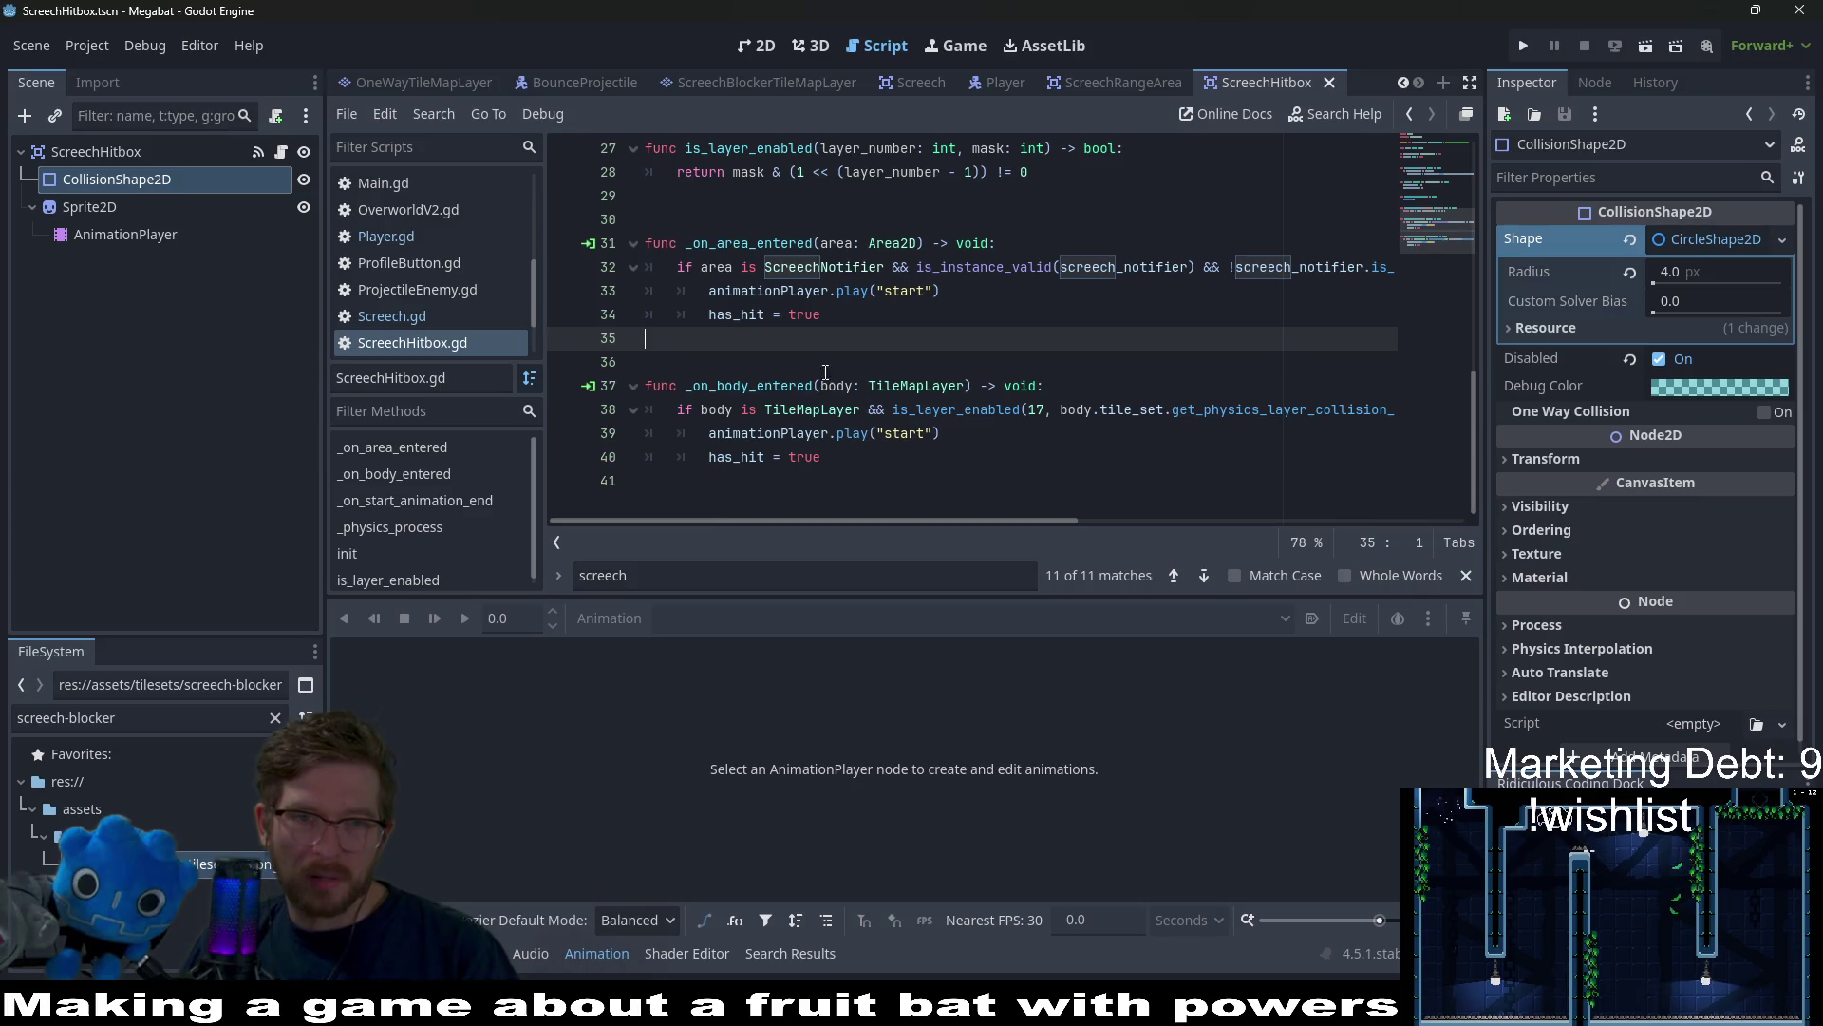
key(Left)
double_click(908, 291)
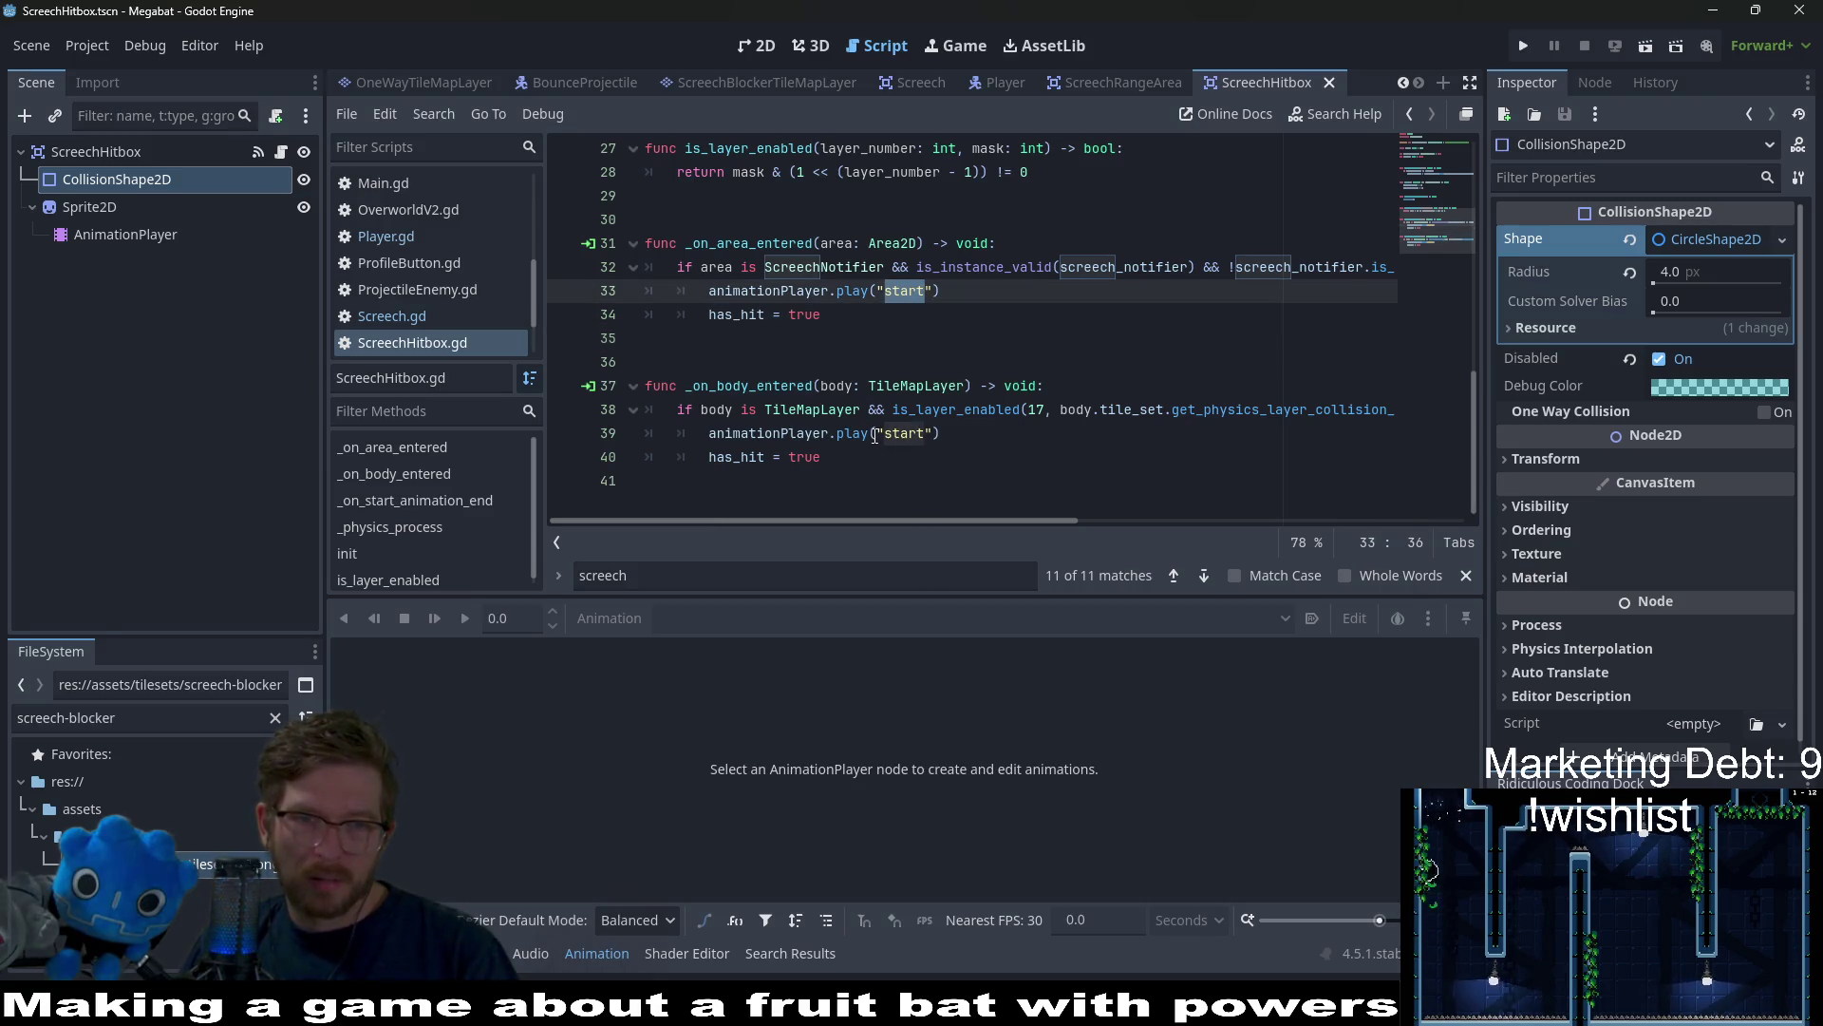
Change line 39's play("start") to play("start_disabled") and save the script
click(894, 432)
key(End)
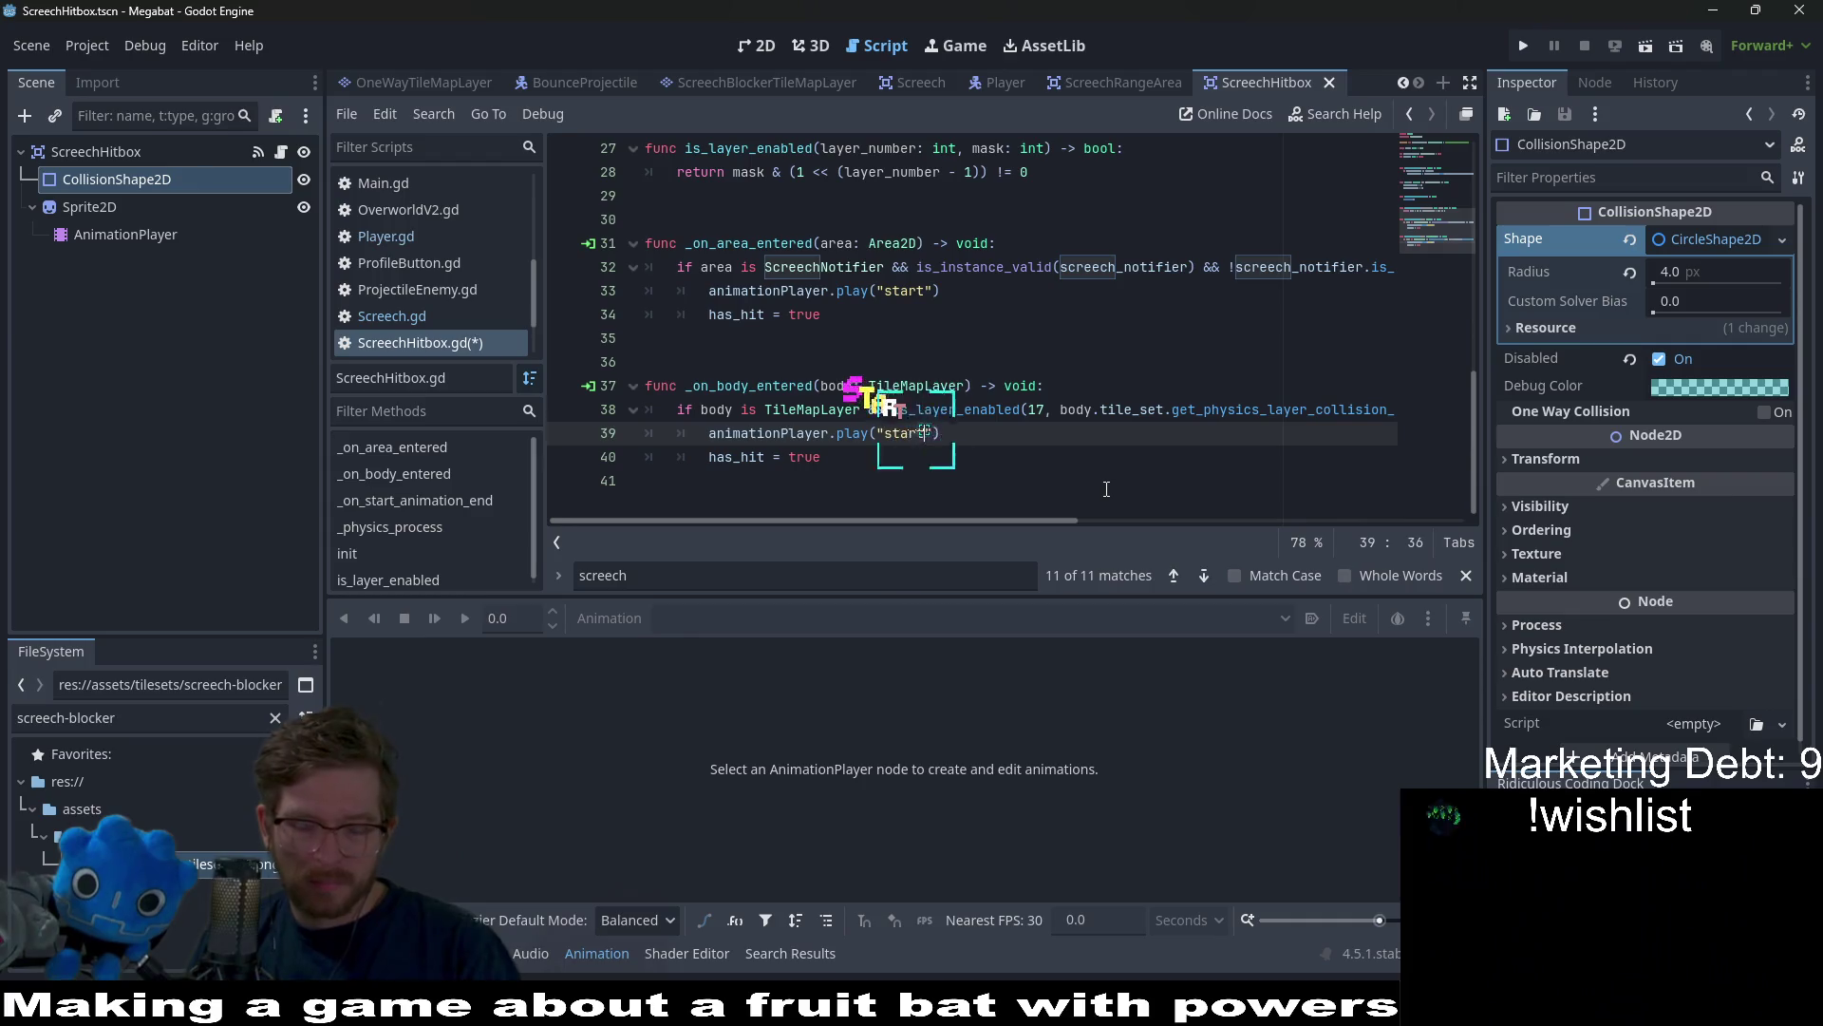
text(_dis)
key(Return)
key(ctrl+s)
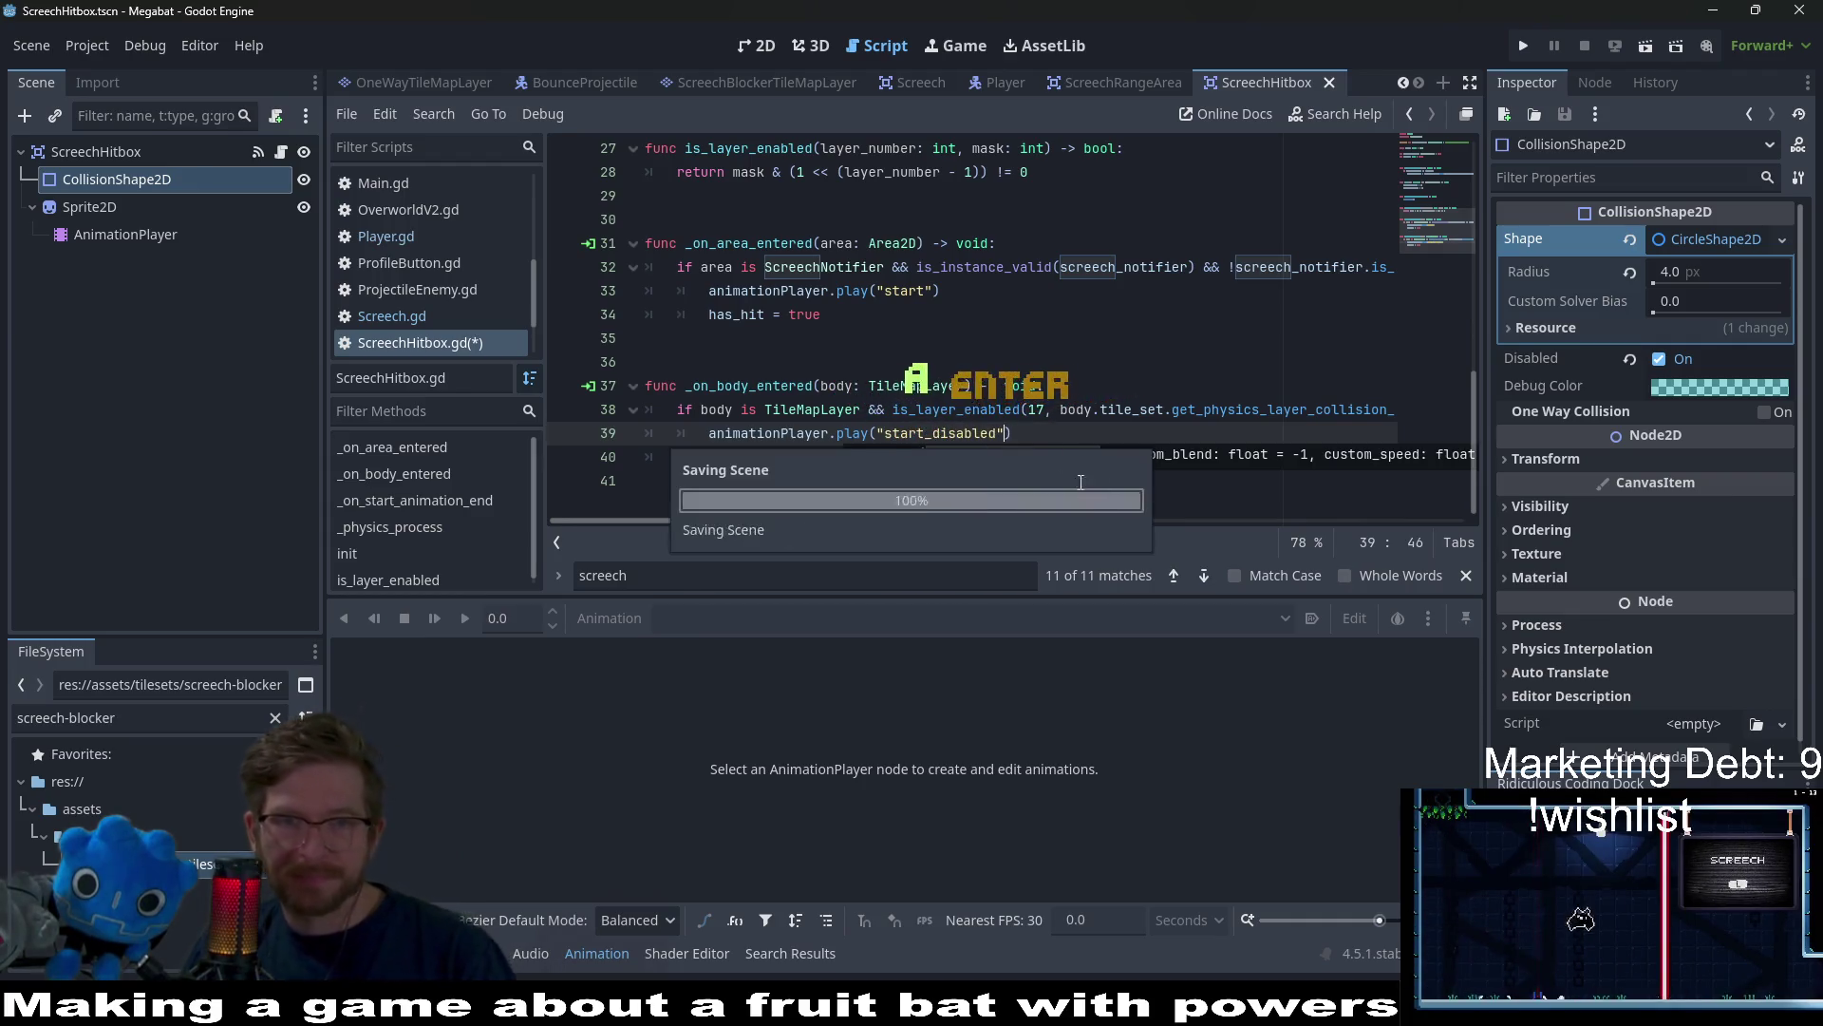
click(758, 46)
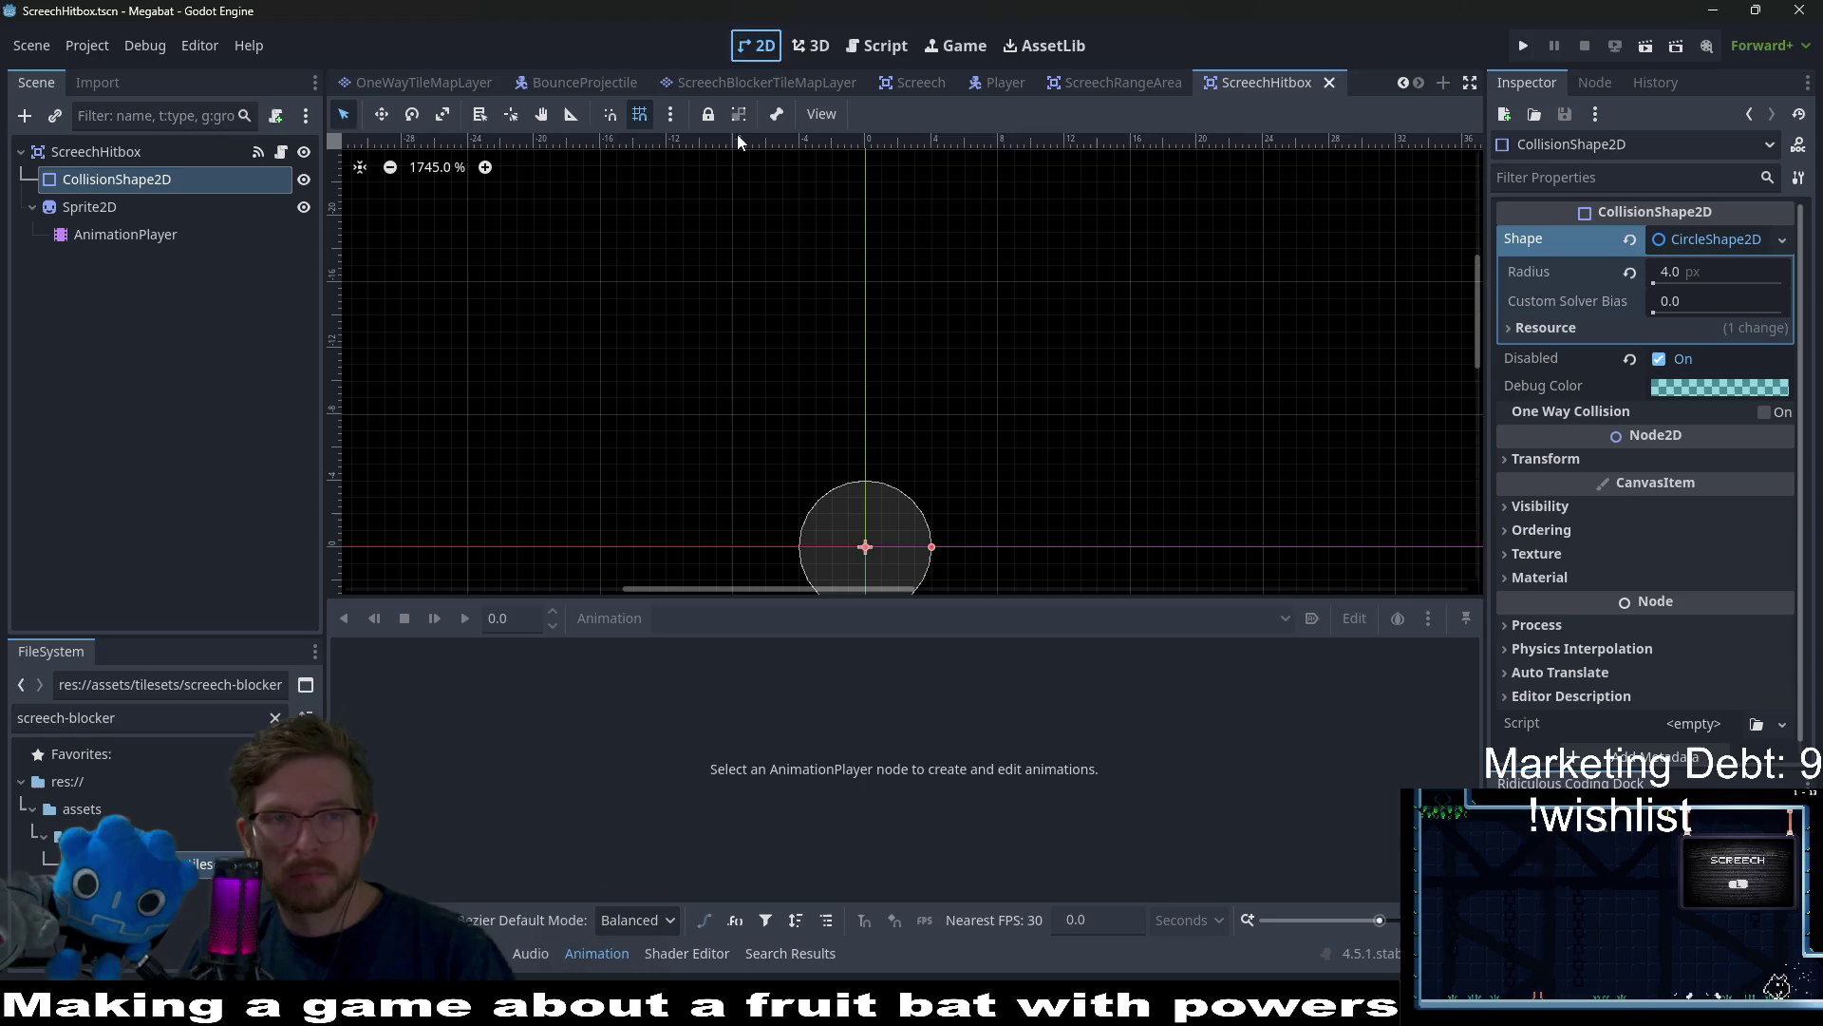
scroll(645, 87, up, 5)
Run Level_1_22, screech along the platform to test the hitbox, then stop the game
click(570, 87)
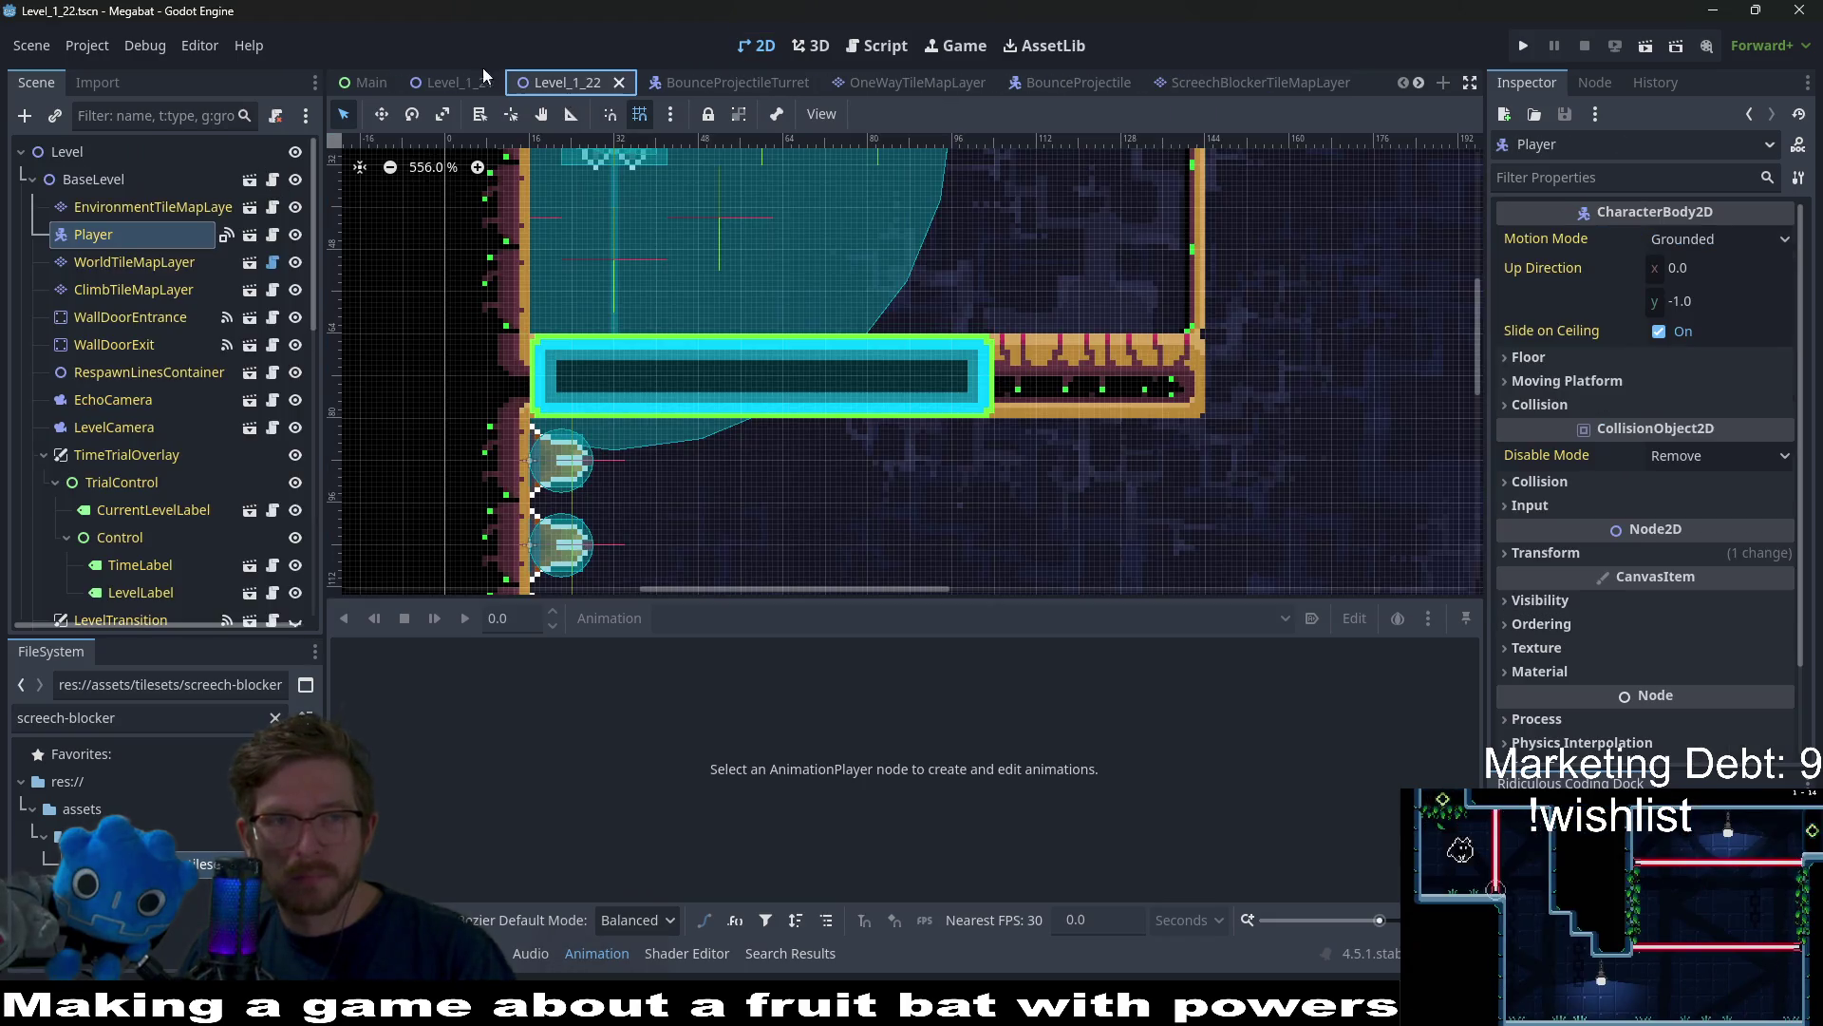
click(1644, 47)
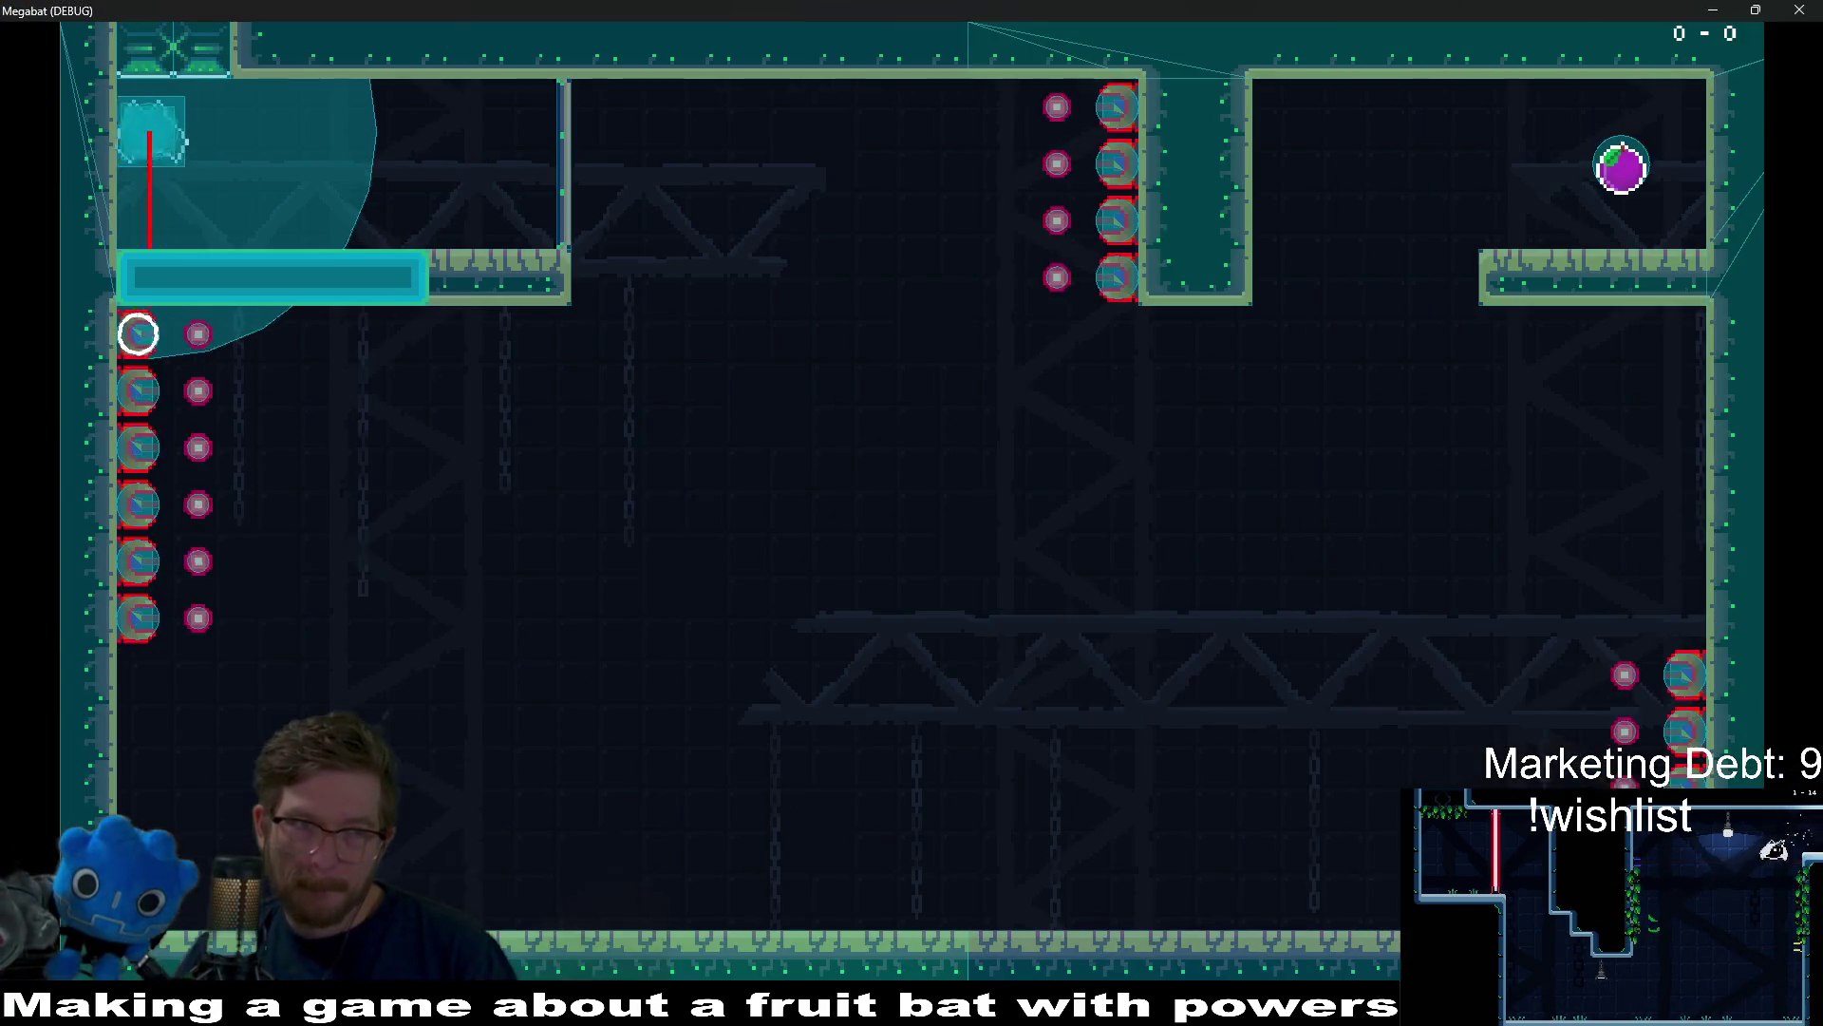
key(space)
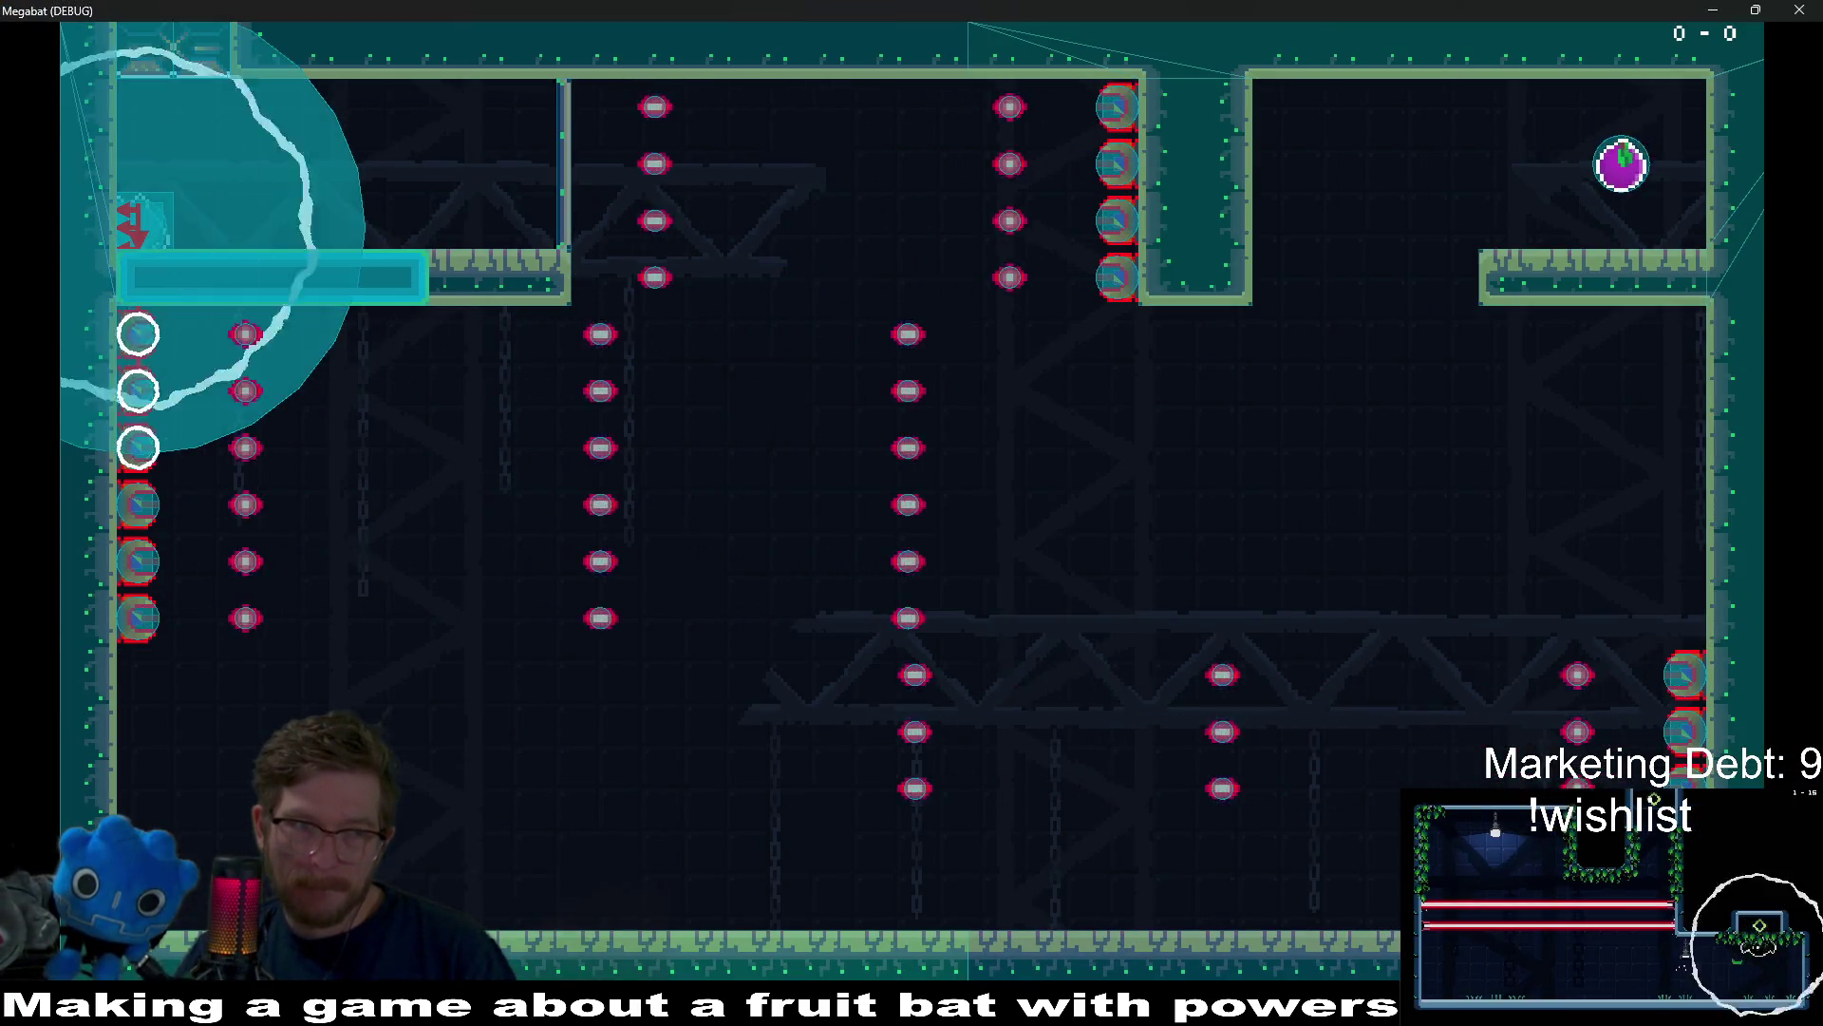
key(space)
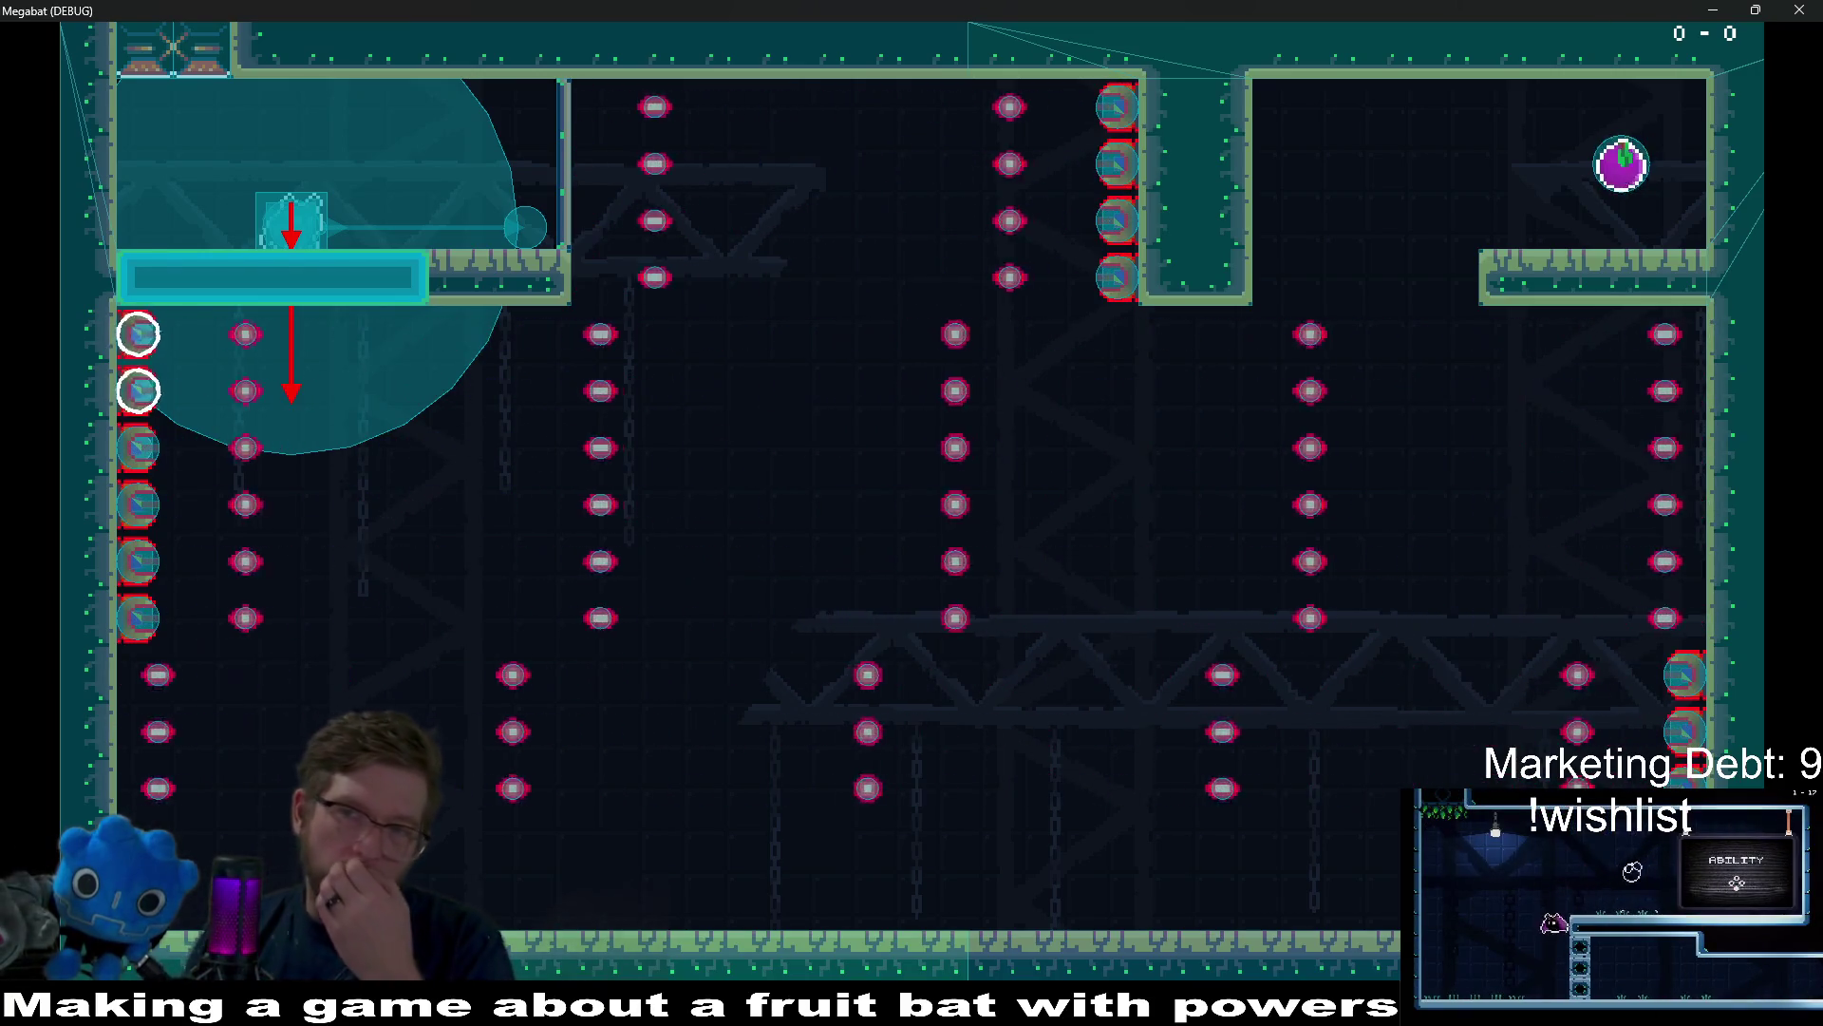
key(F8)
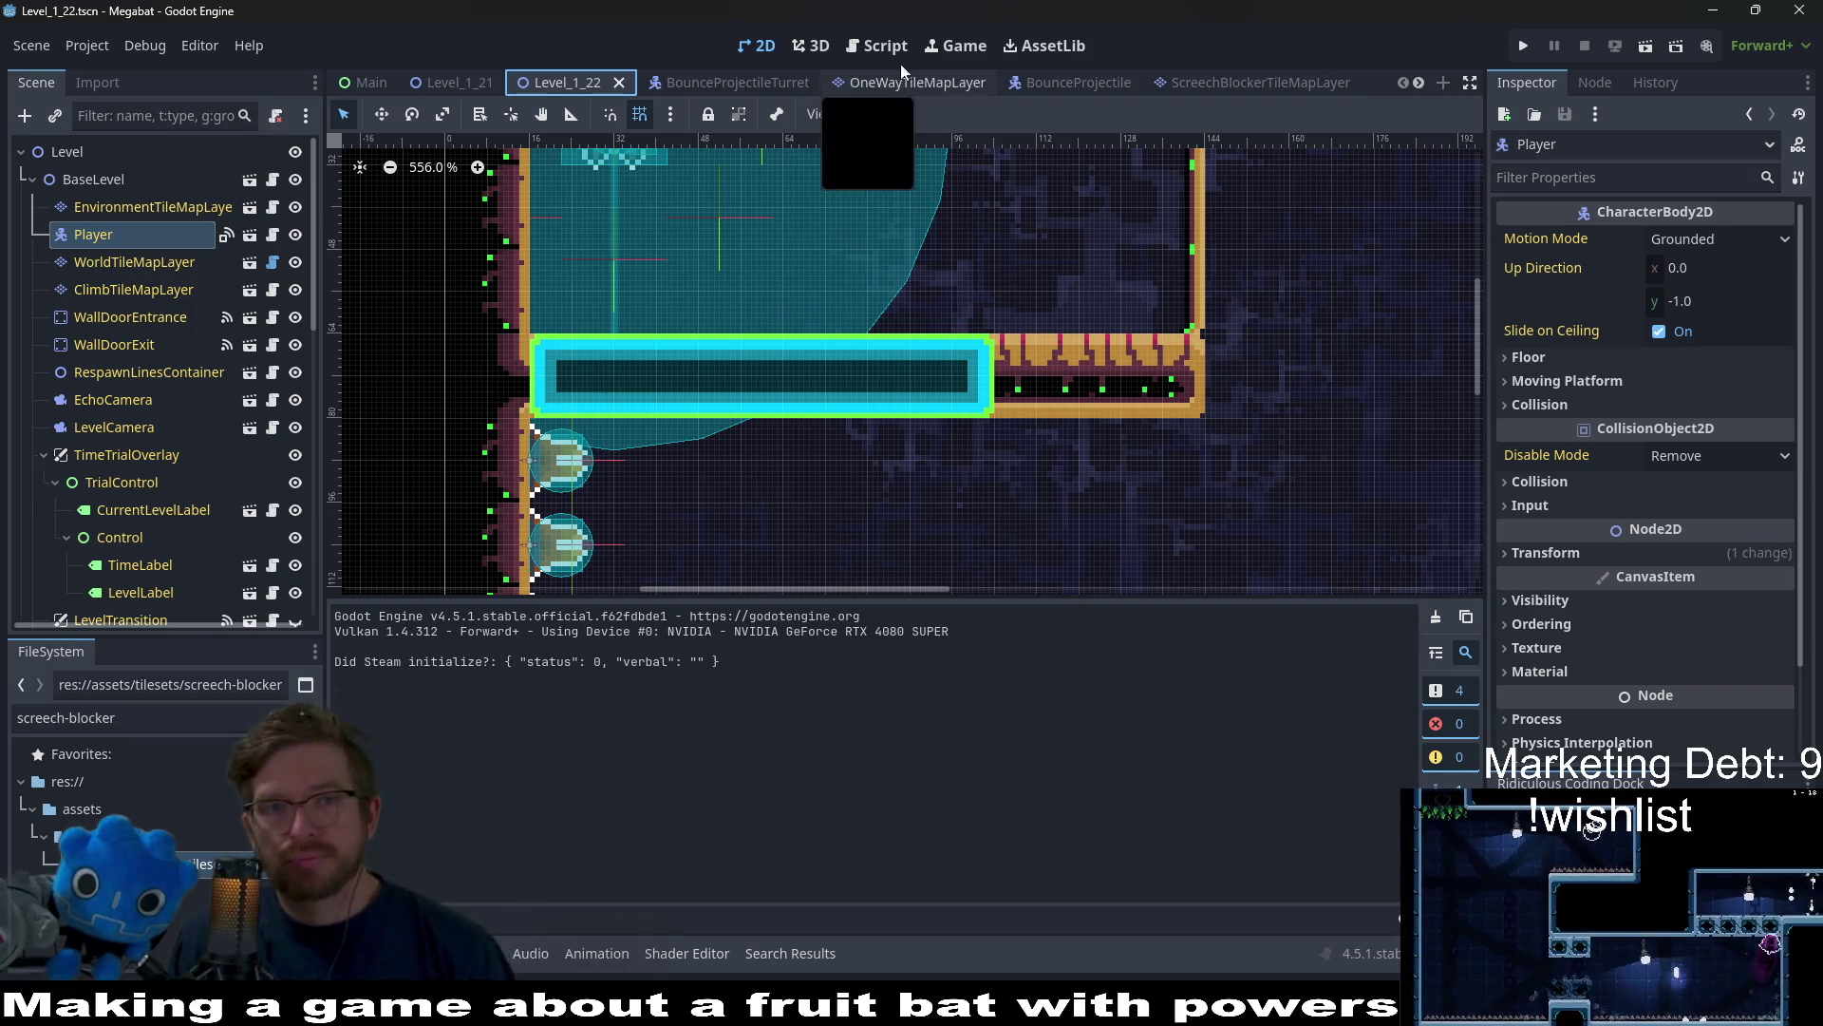
Review the start animation code in ScreechHitbox.gd, then switch to the ScreechHitbox scene
click(884, 45)
click(994, 310)
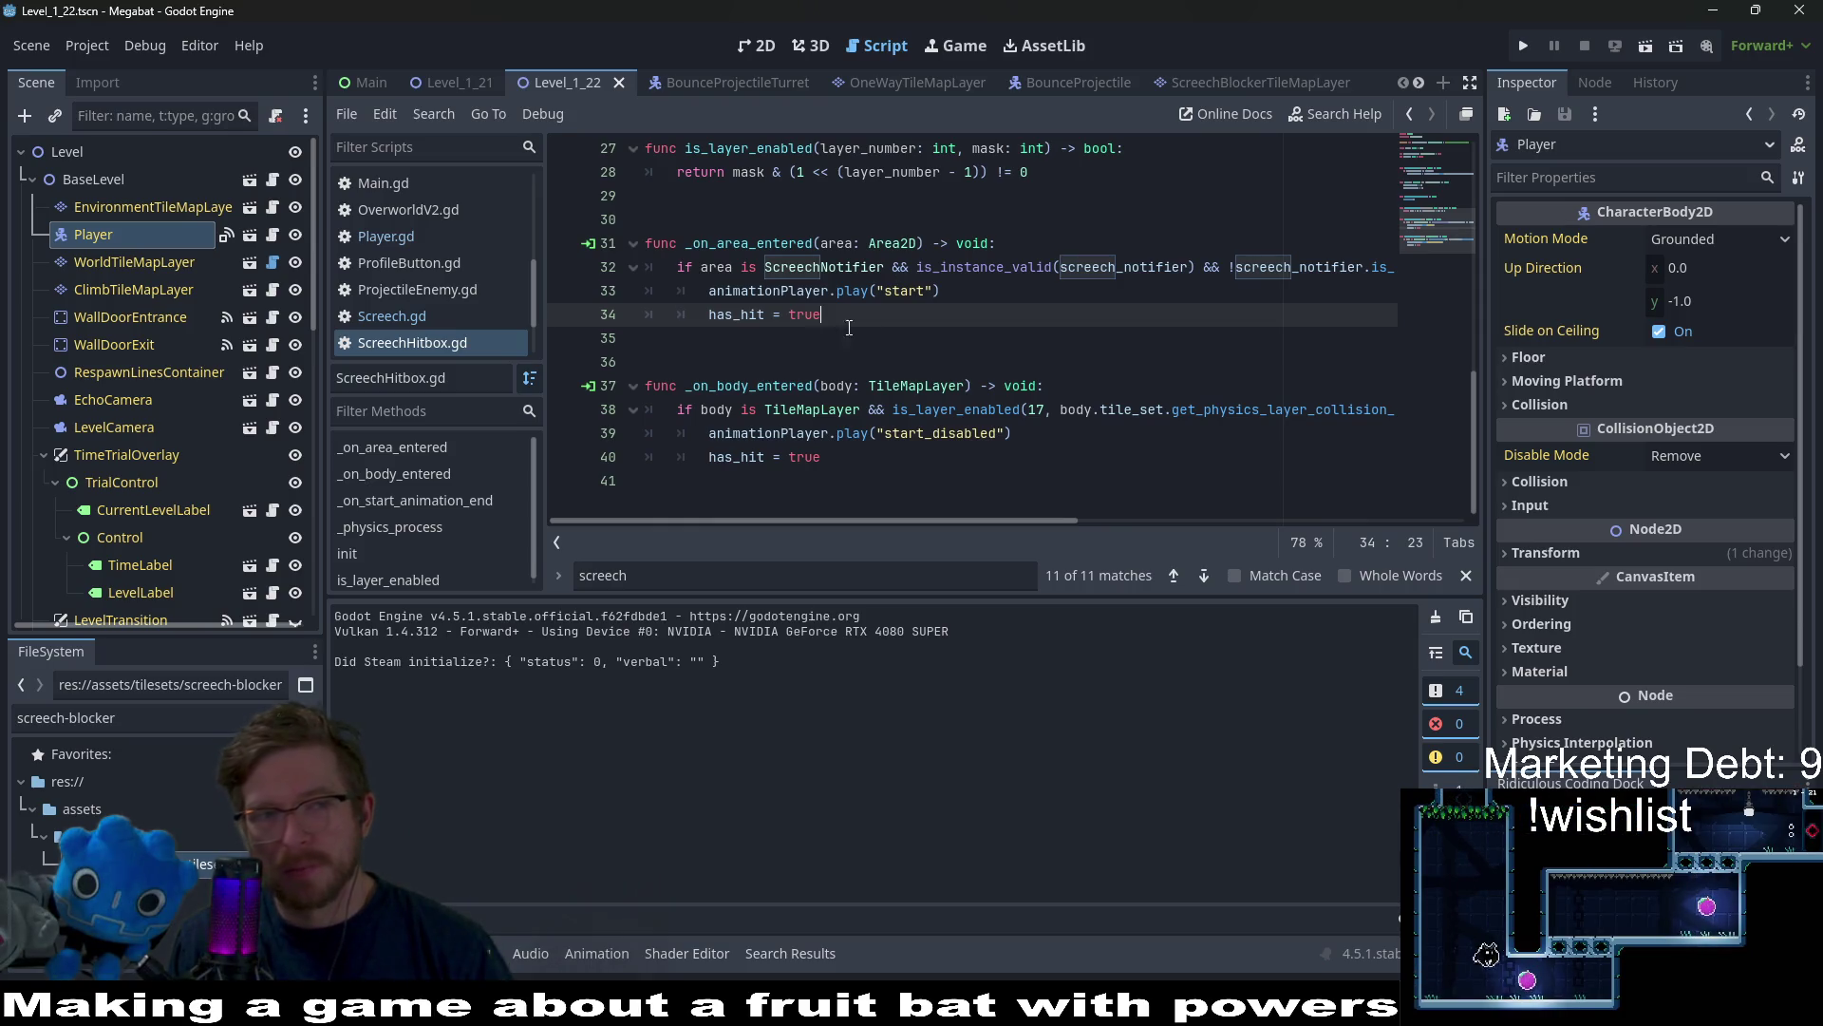
click(1280, 75)
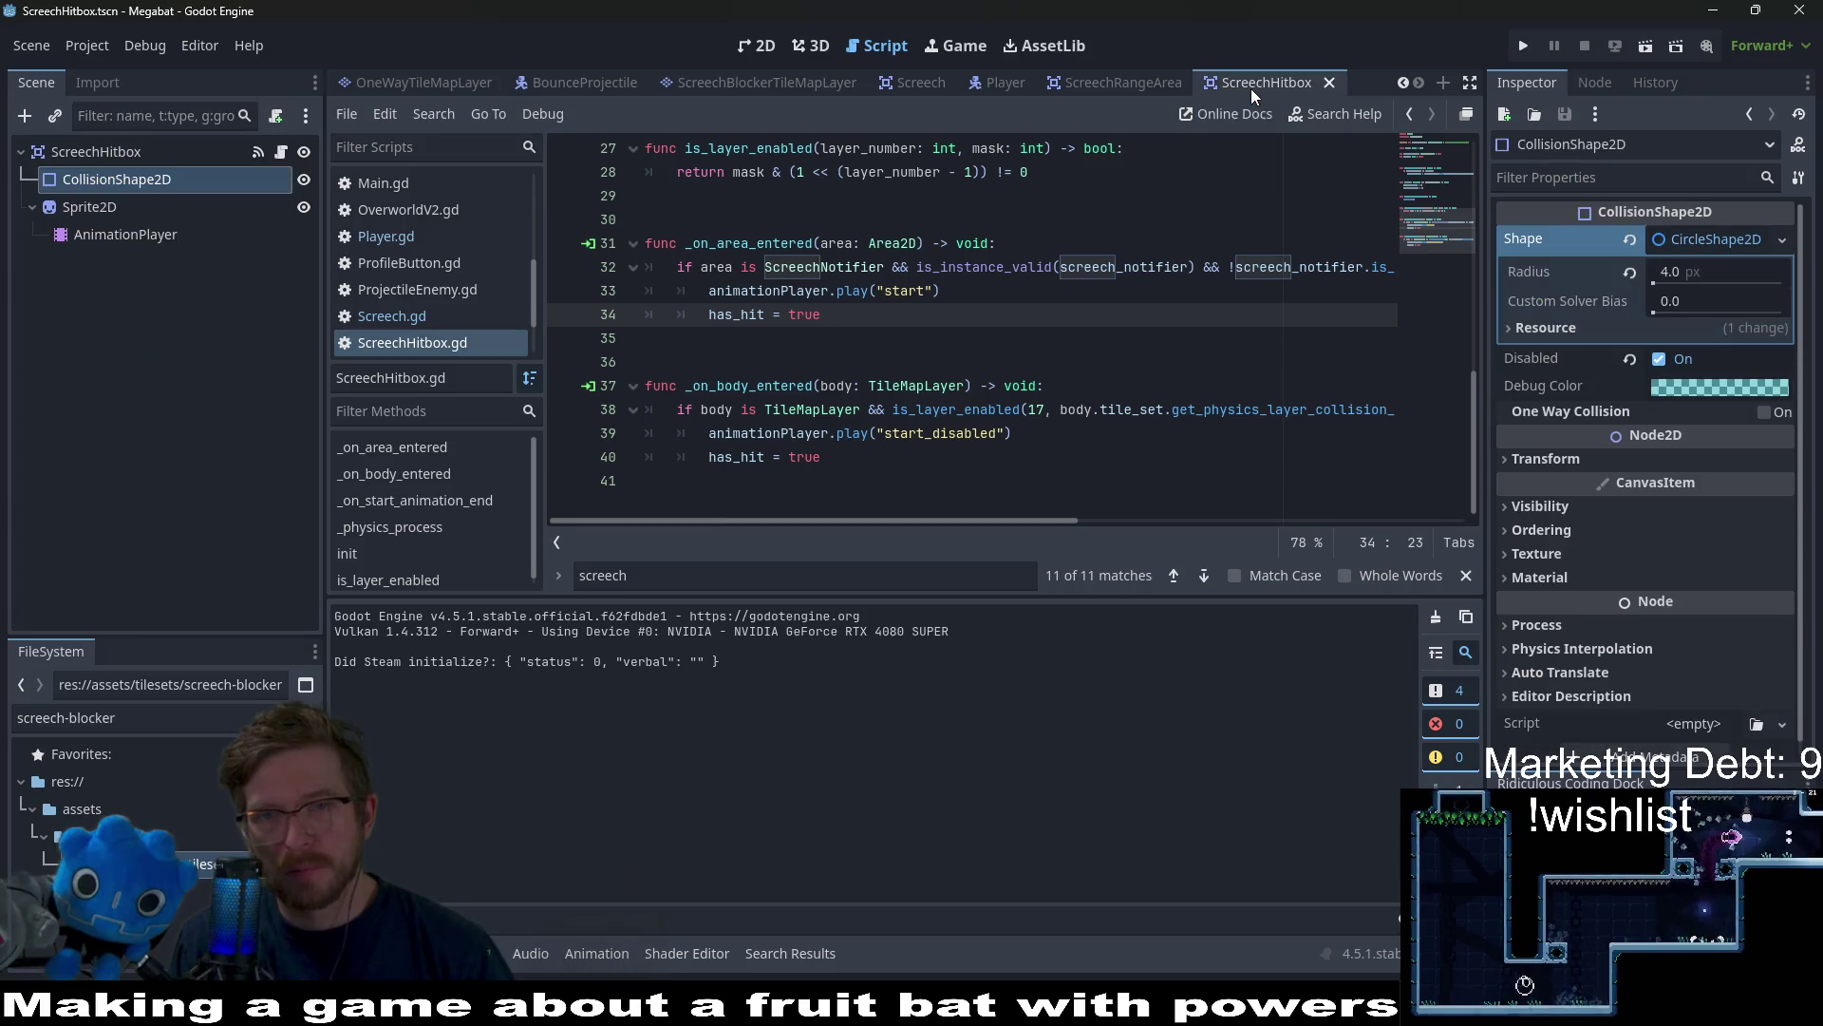
Turn off Disabled on the CollisionShape2D by default and save the scene
click(758, 45)
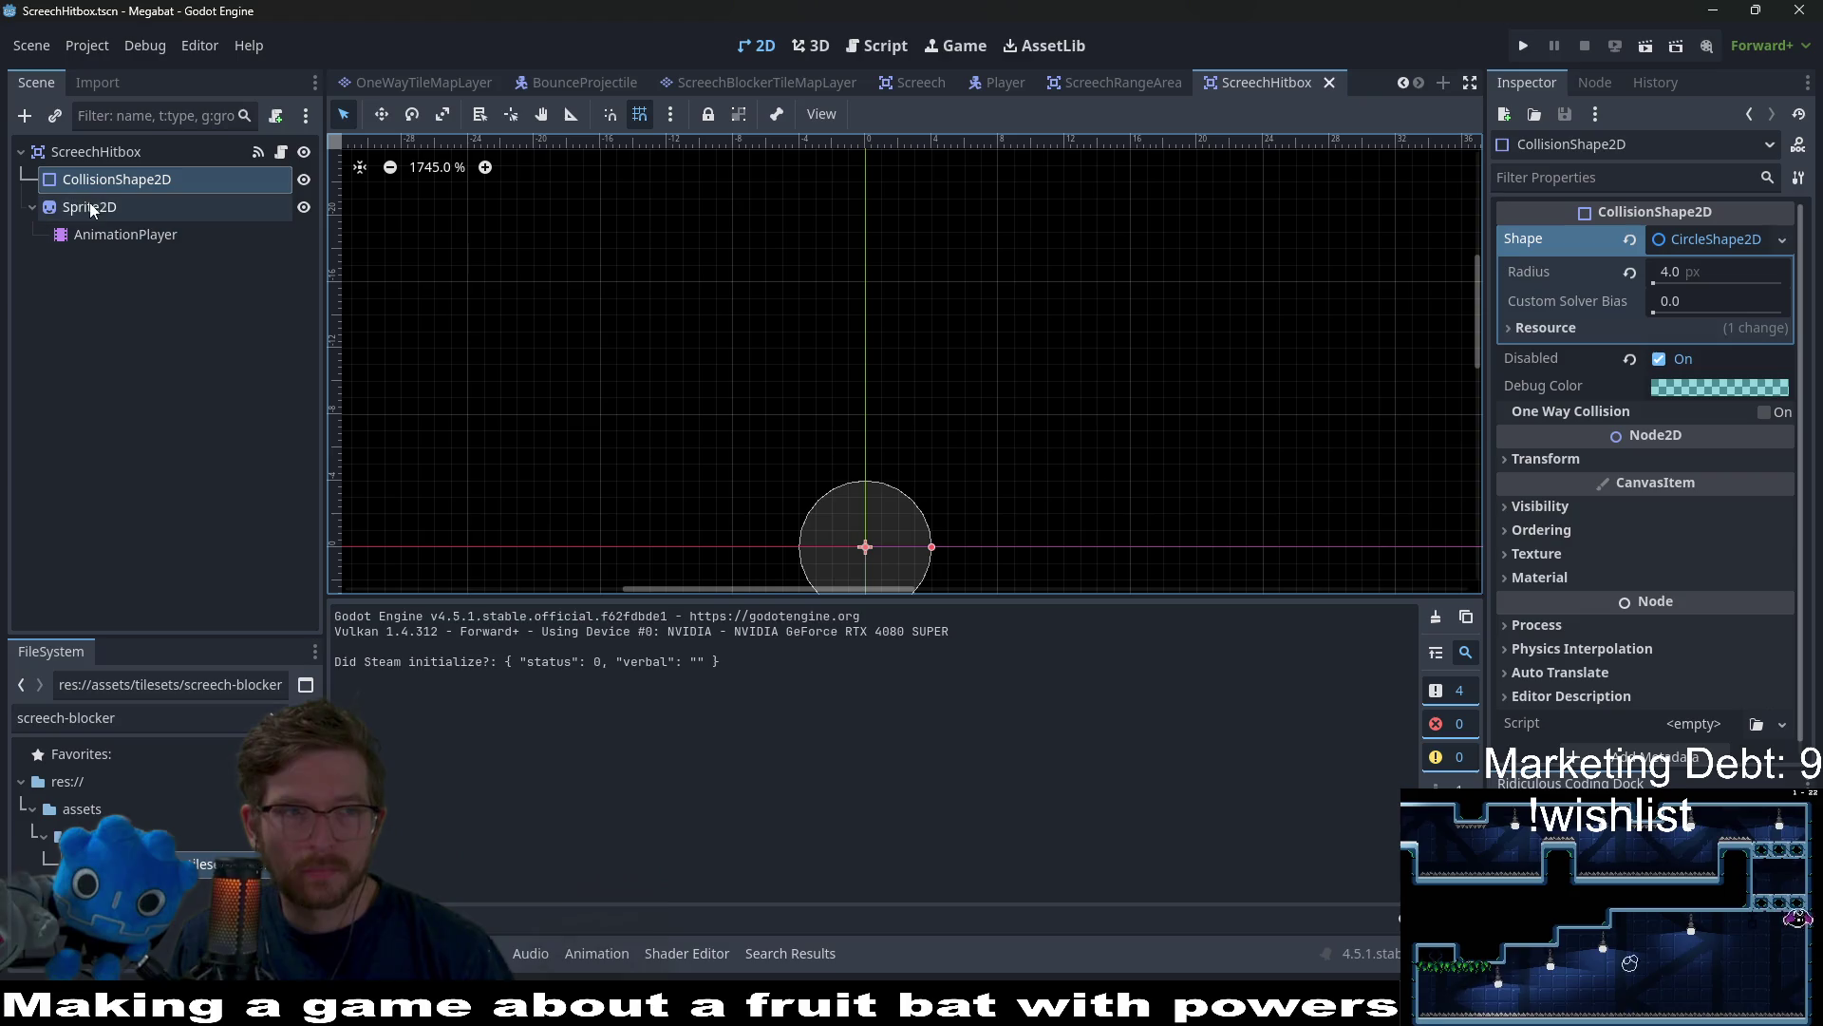
click(1659, 359)
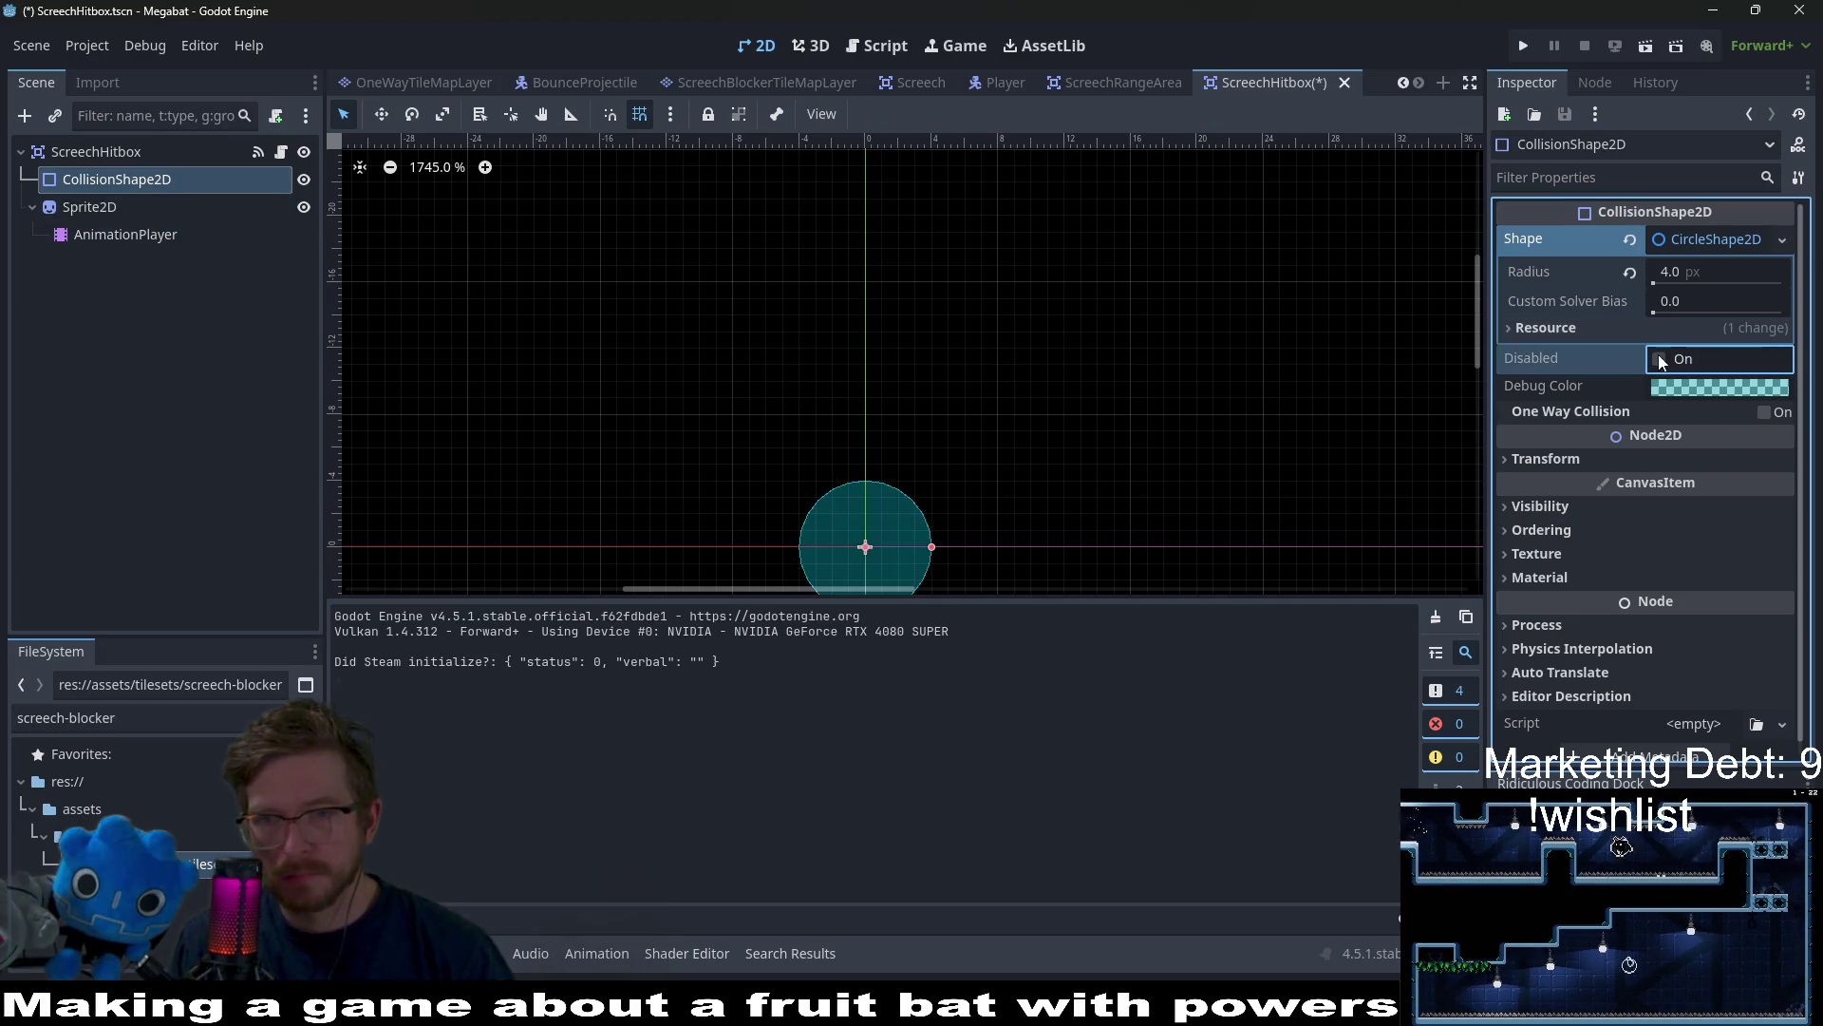
key(ctrl+s)
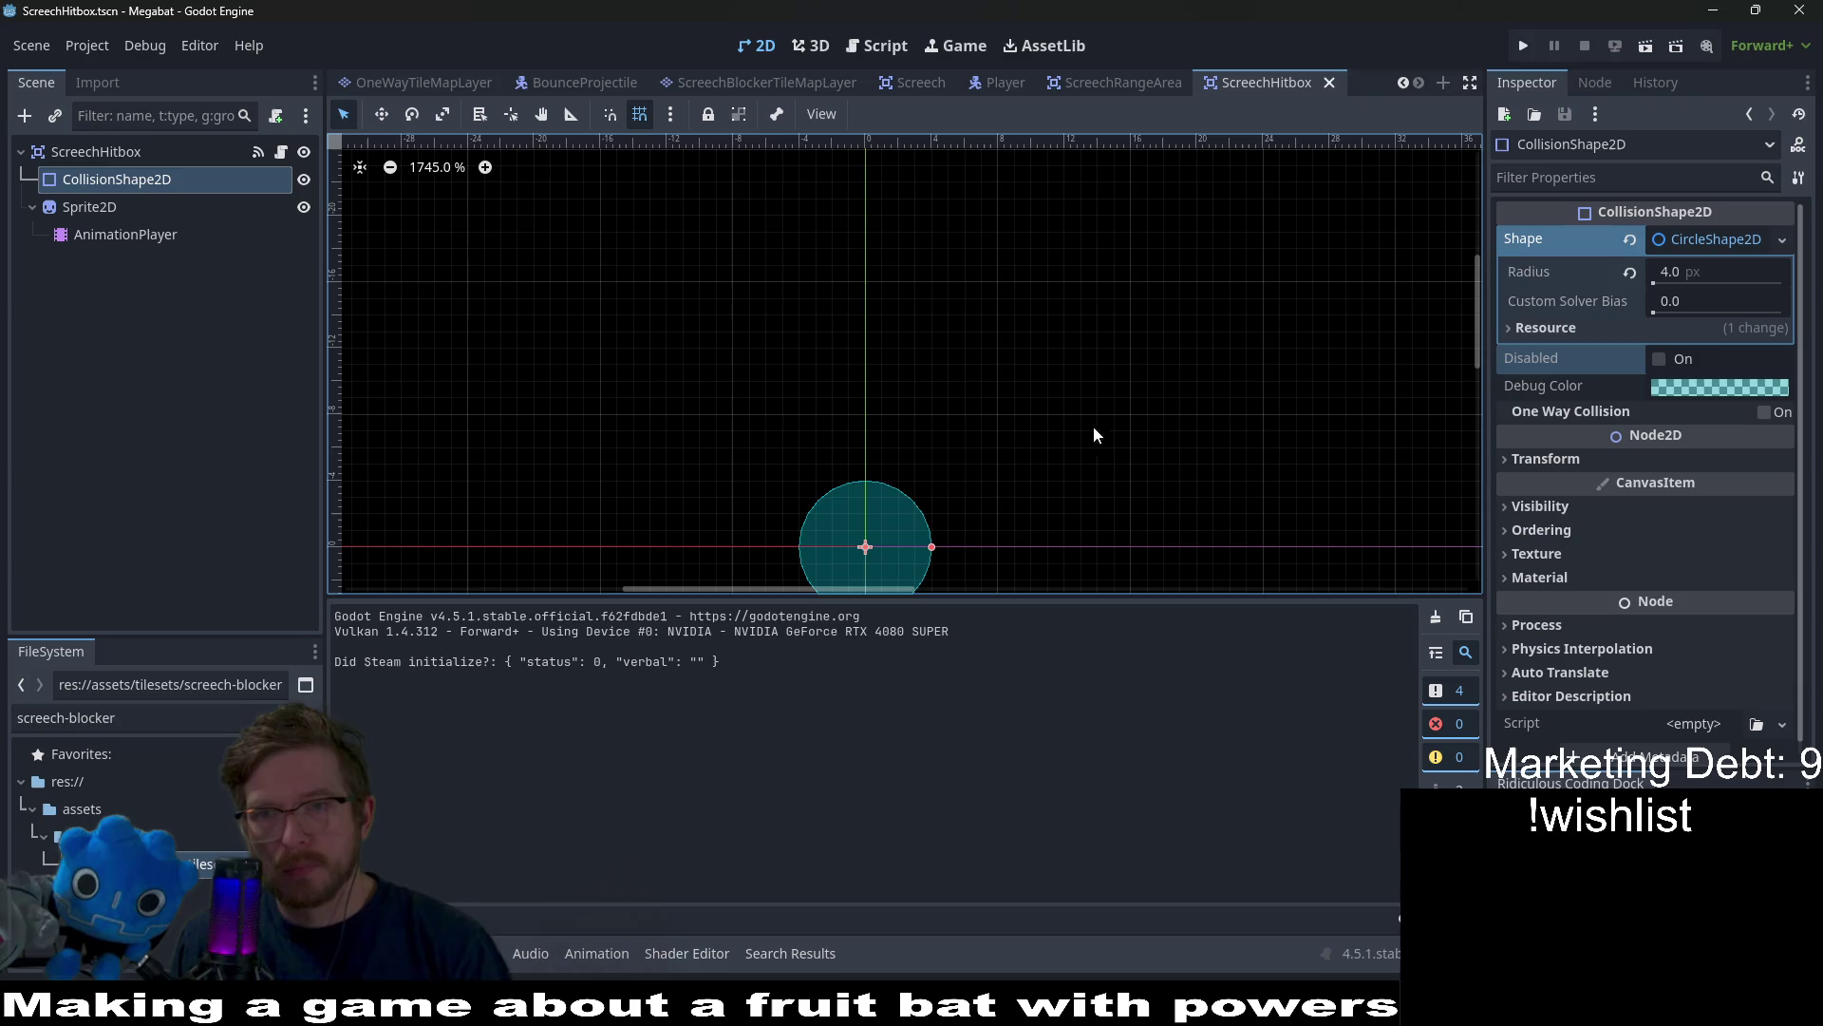
click(144, 151)
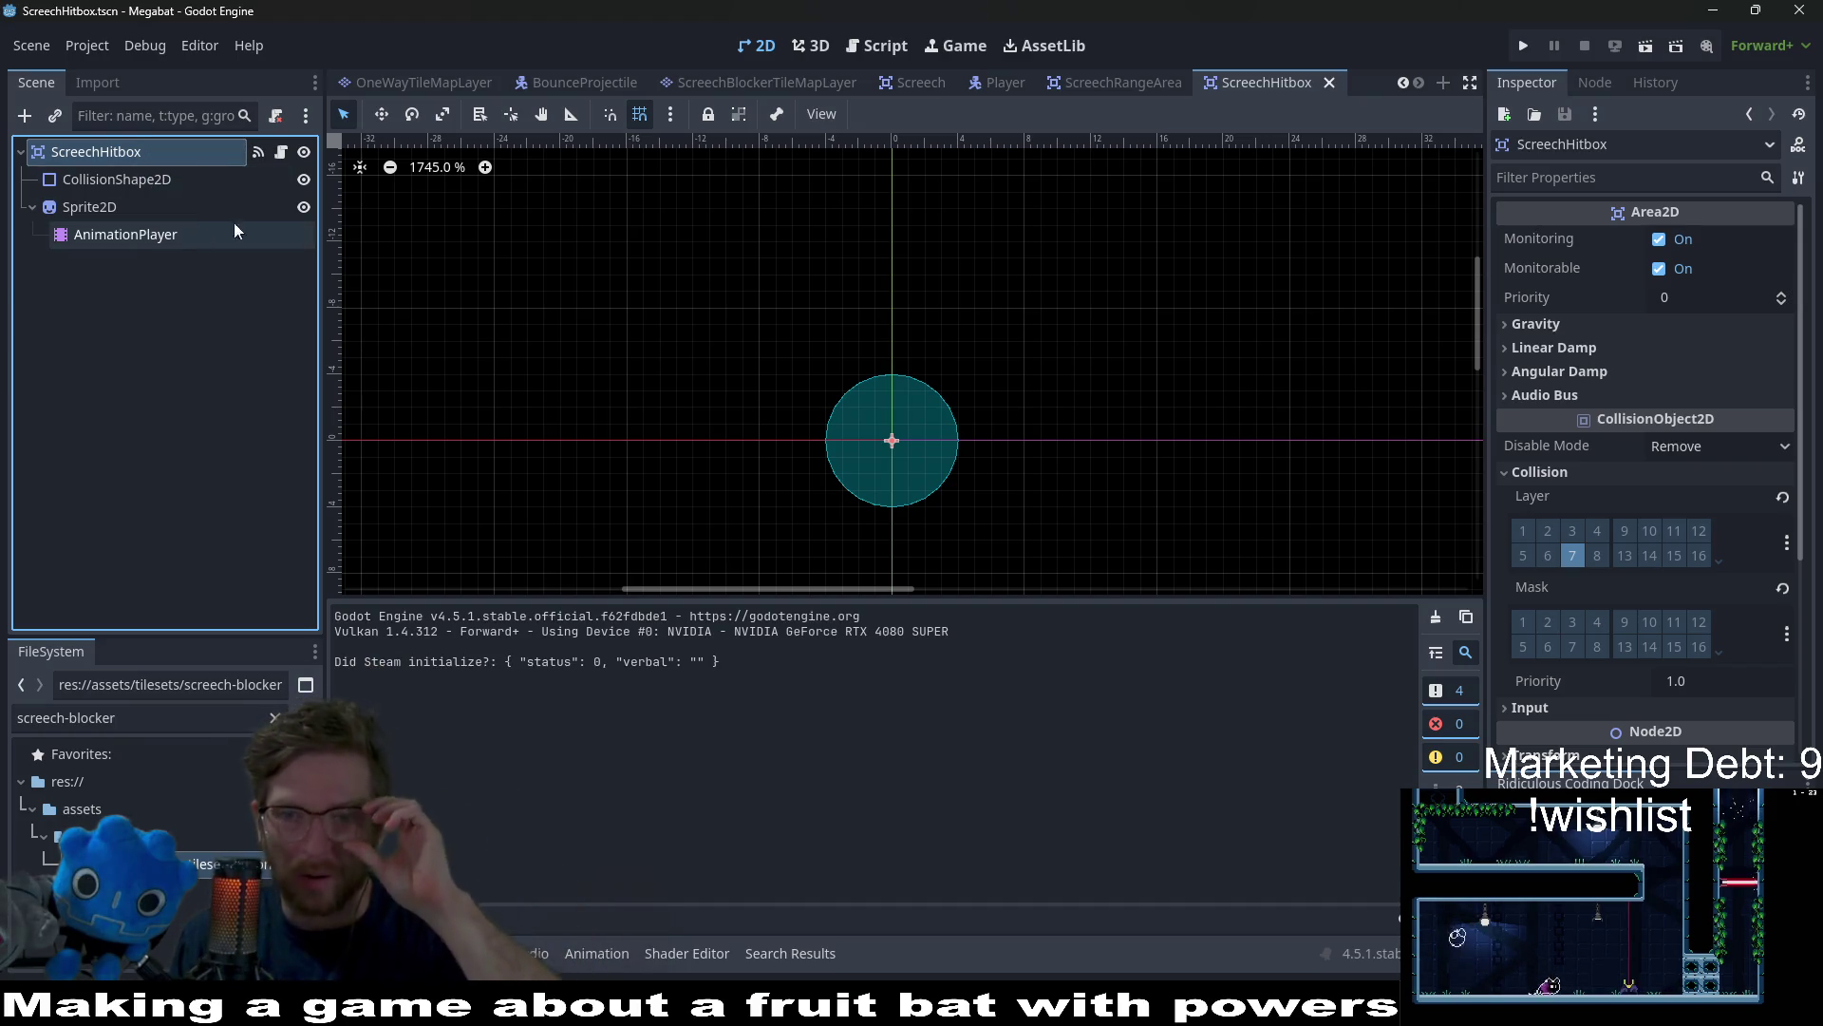
Delete the CollisionShape2D disabled track from RESET and check the start animation
click(163, 181)
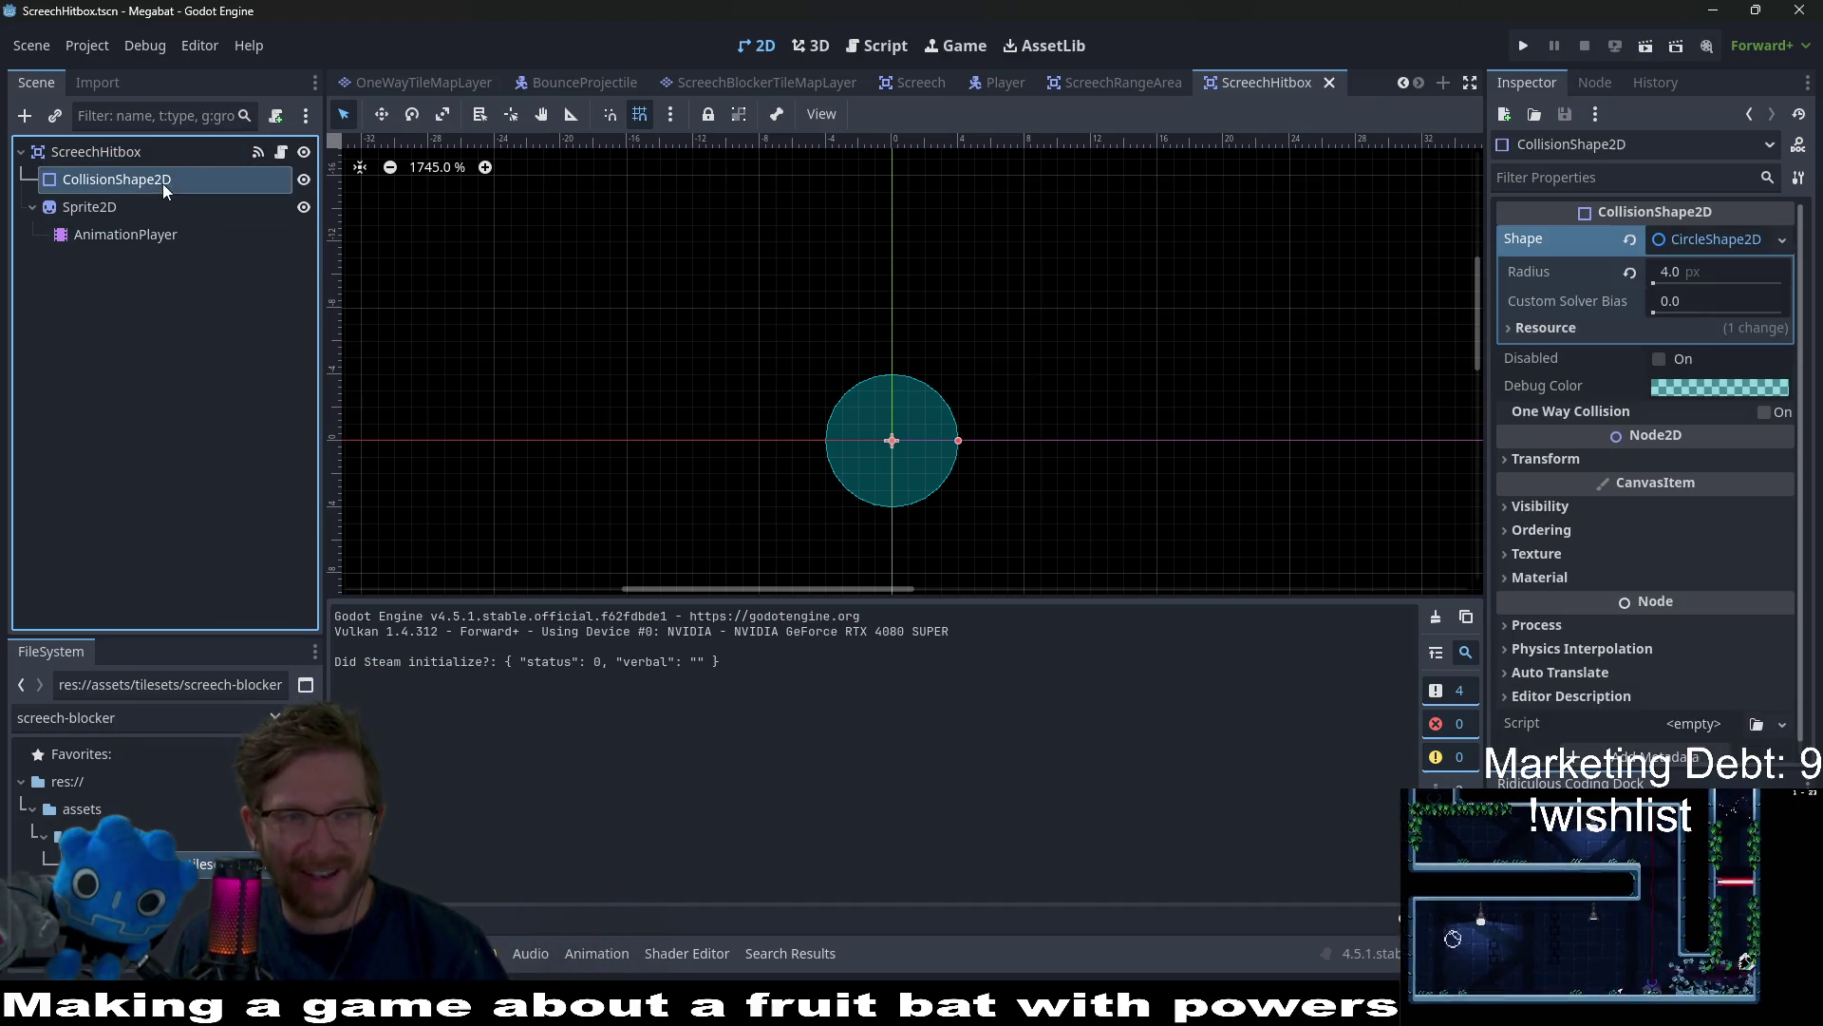
click(146, 235)
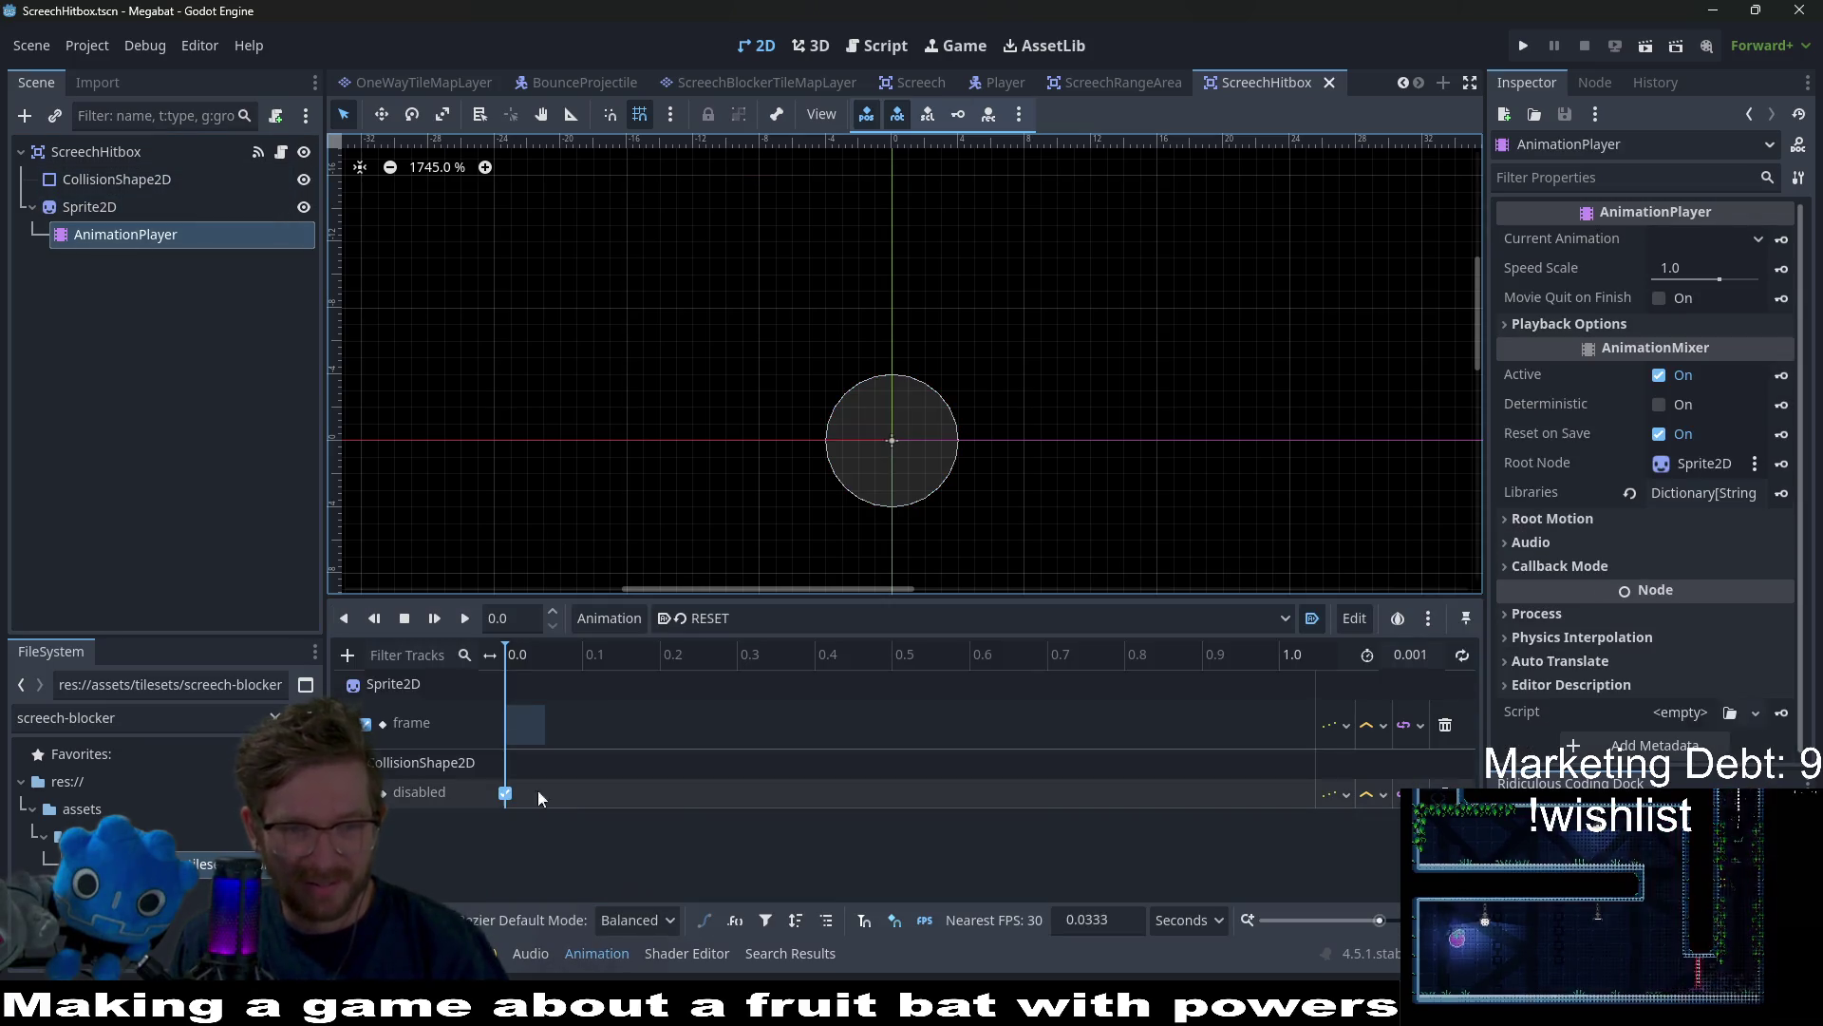
key(Delete)
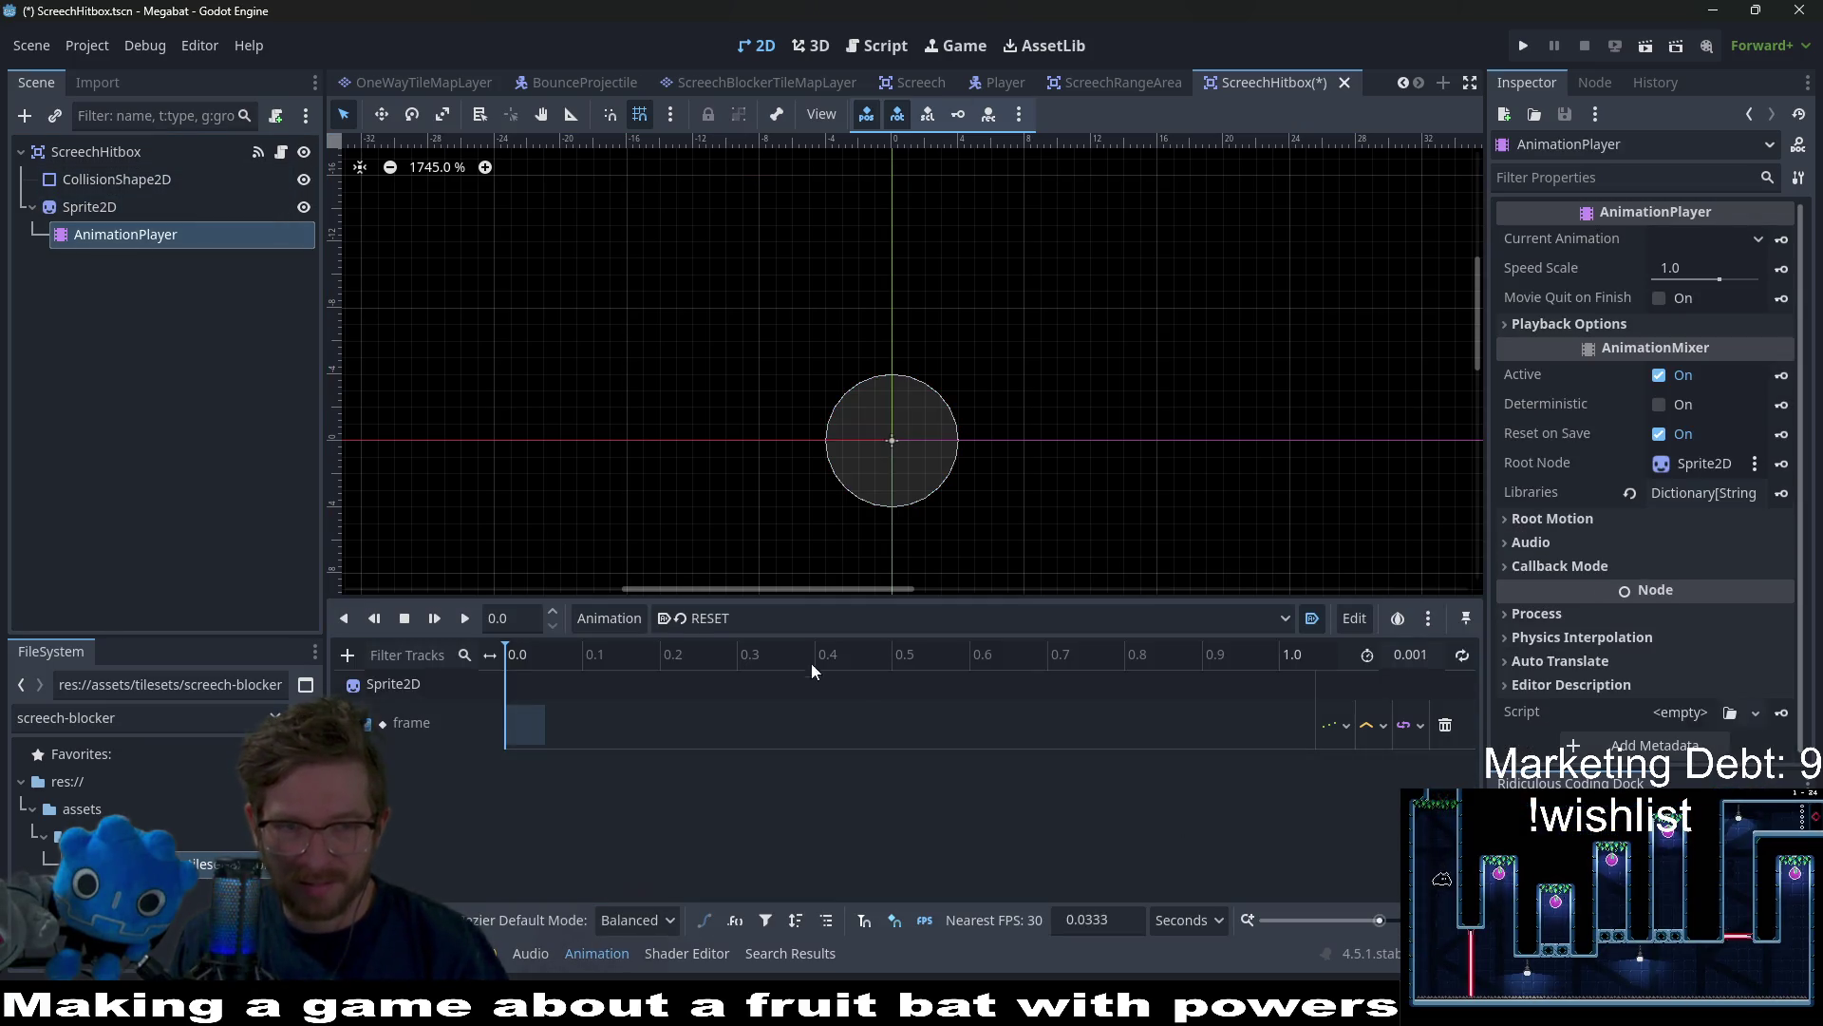
click(754, 618)
click(742, 679)
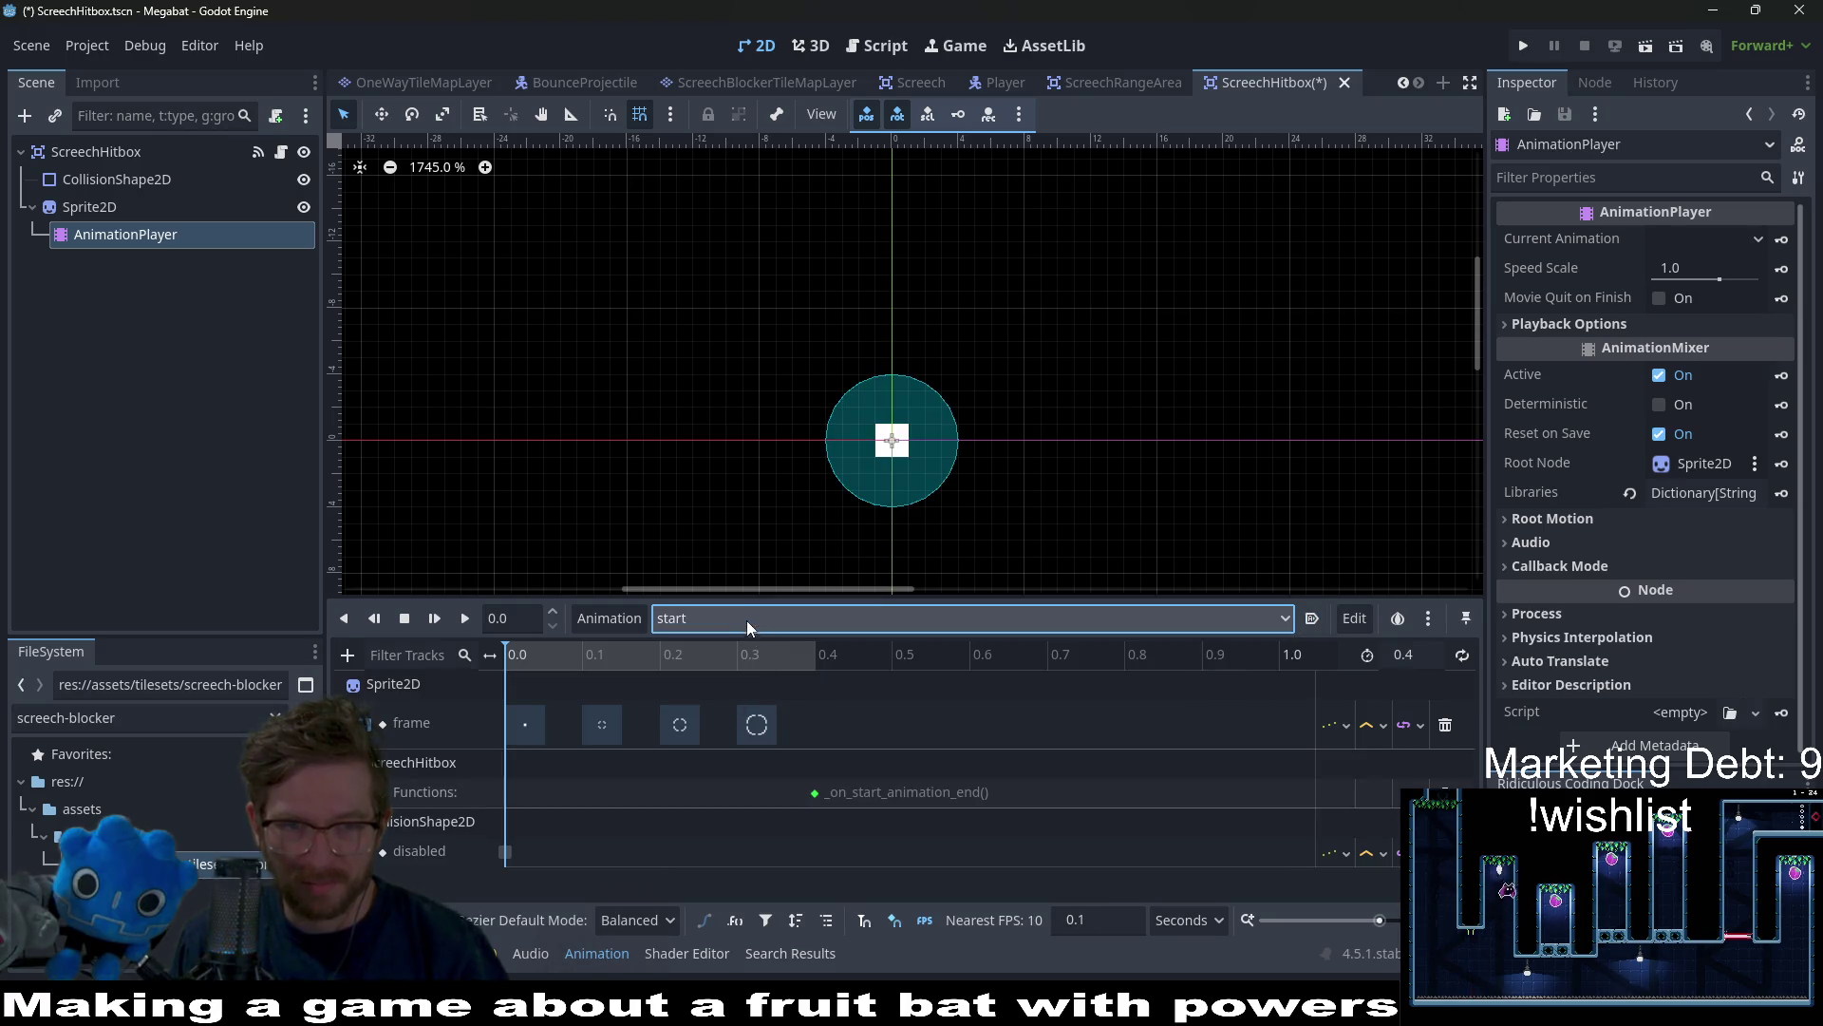
Delete the disabled track from start_disabled, then undo to keep it
click(746, 620)
click(726, 702)
click(1224, 826)
key(Delete)
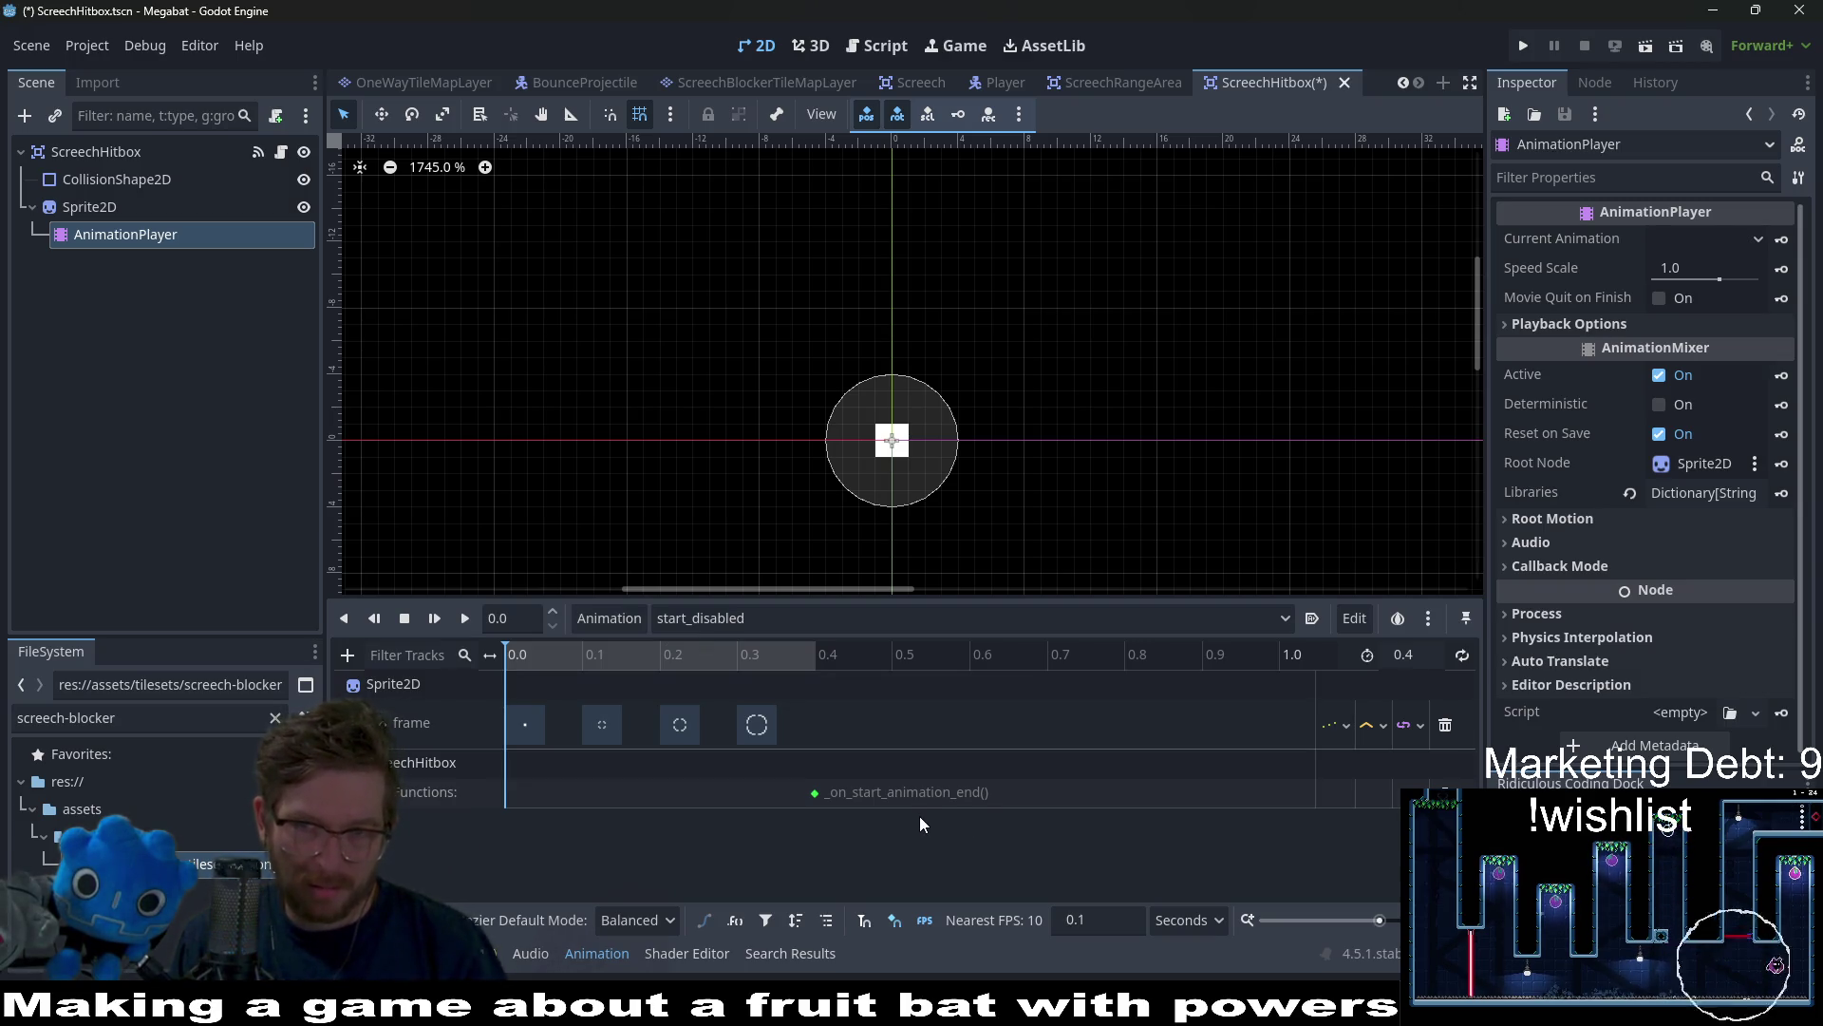
key(ctrl+z)
key(ctrl+s)
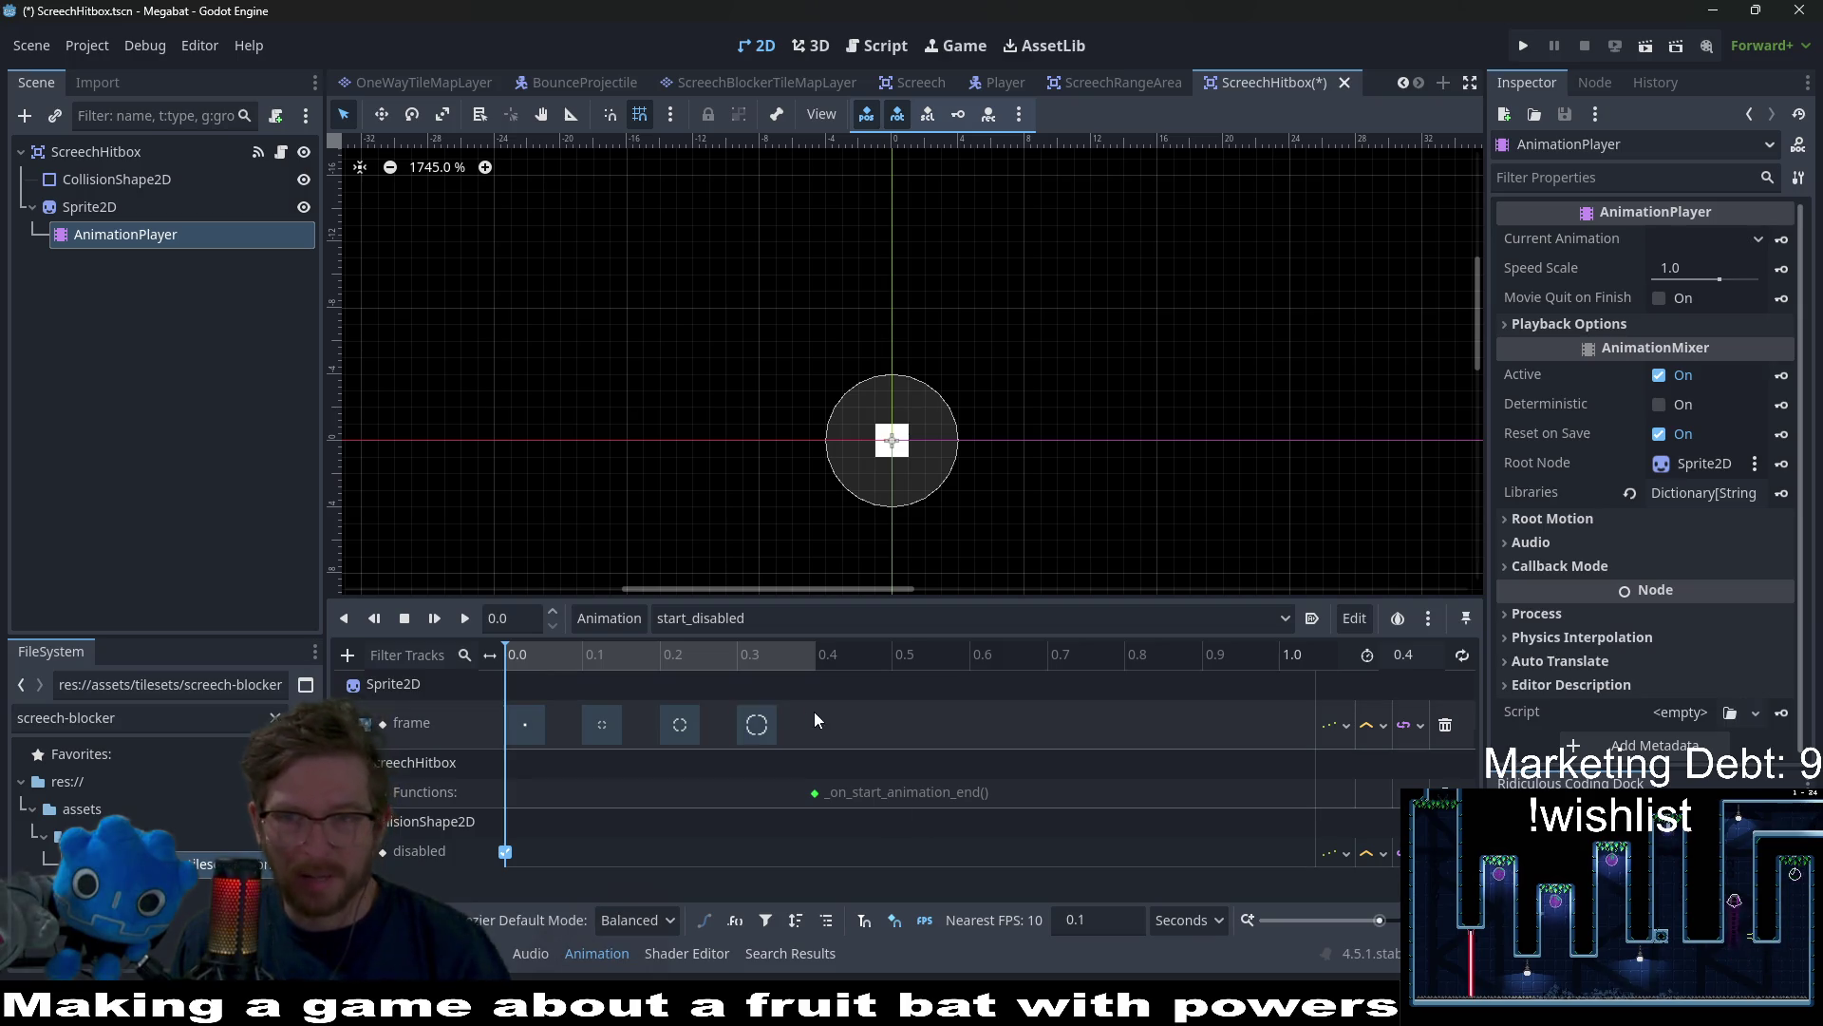
In RESET, key CollisionShape2D's Disabled property as off, creating the track
click(731, 618)
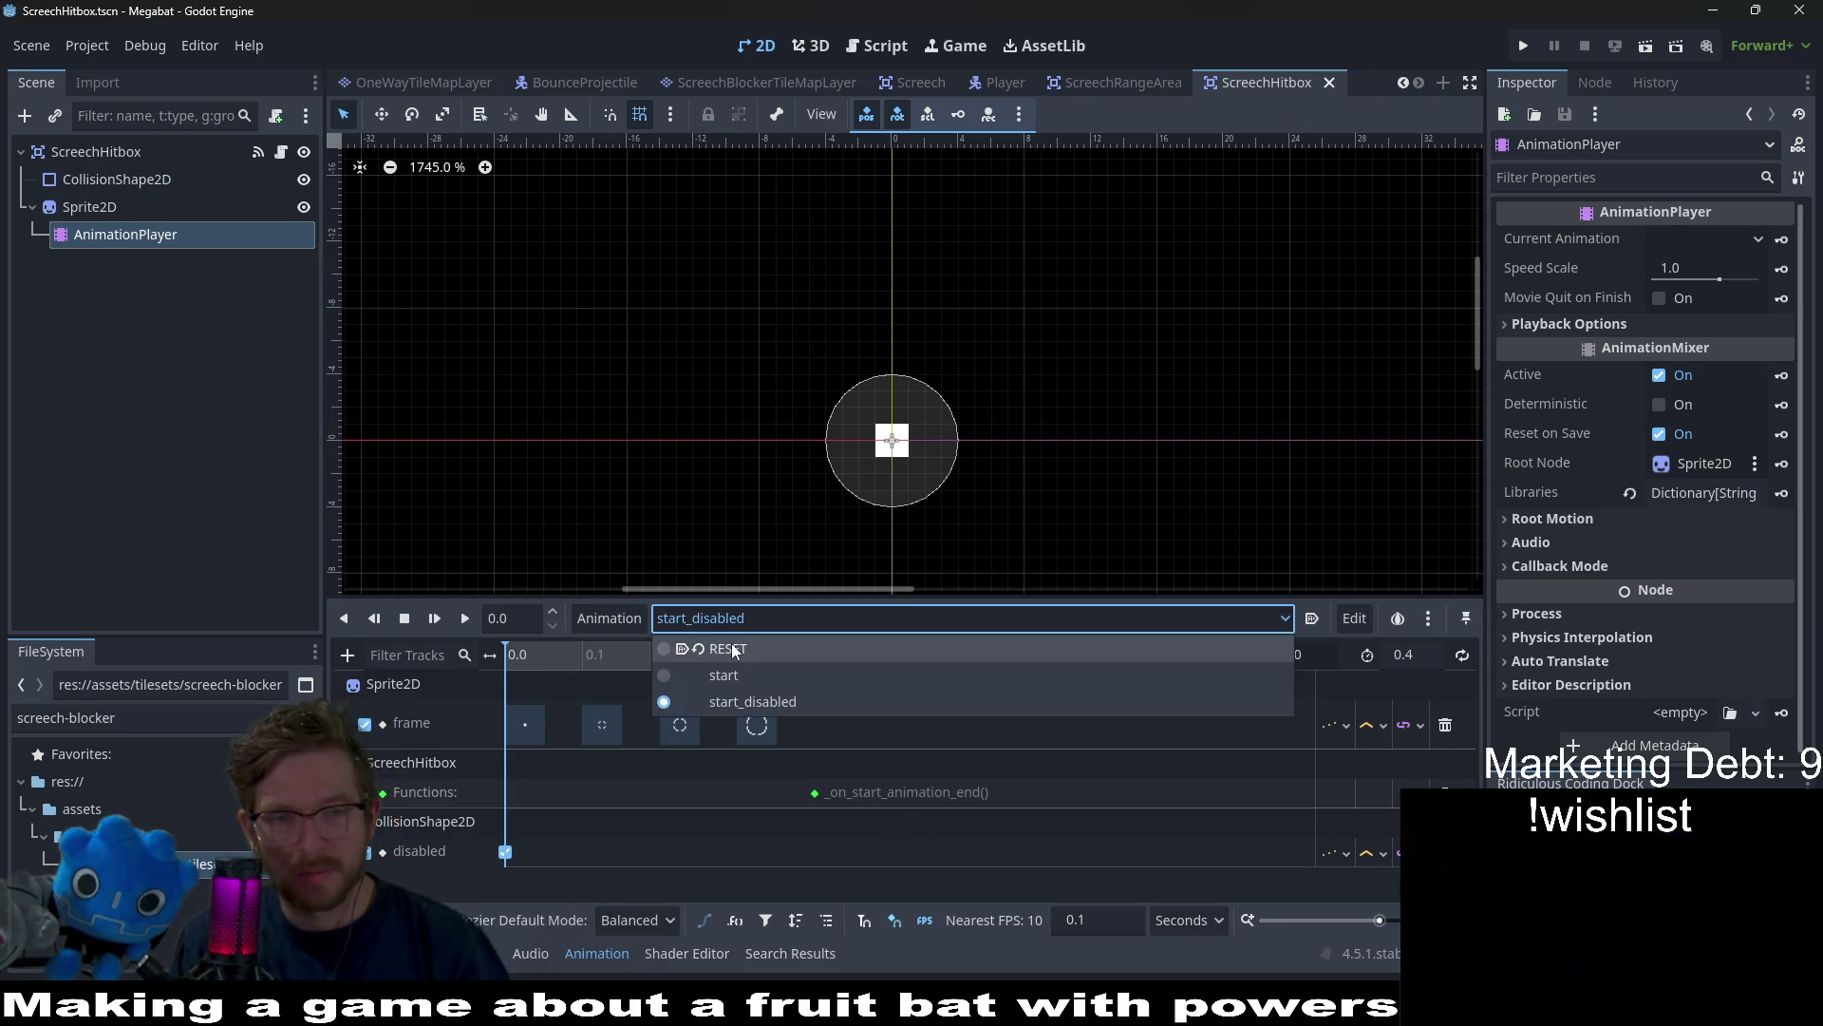
click(741, 665)
click(514, 663)
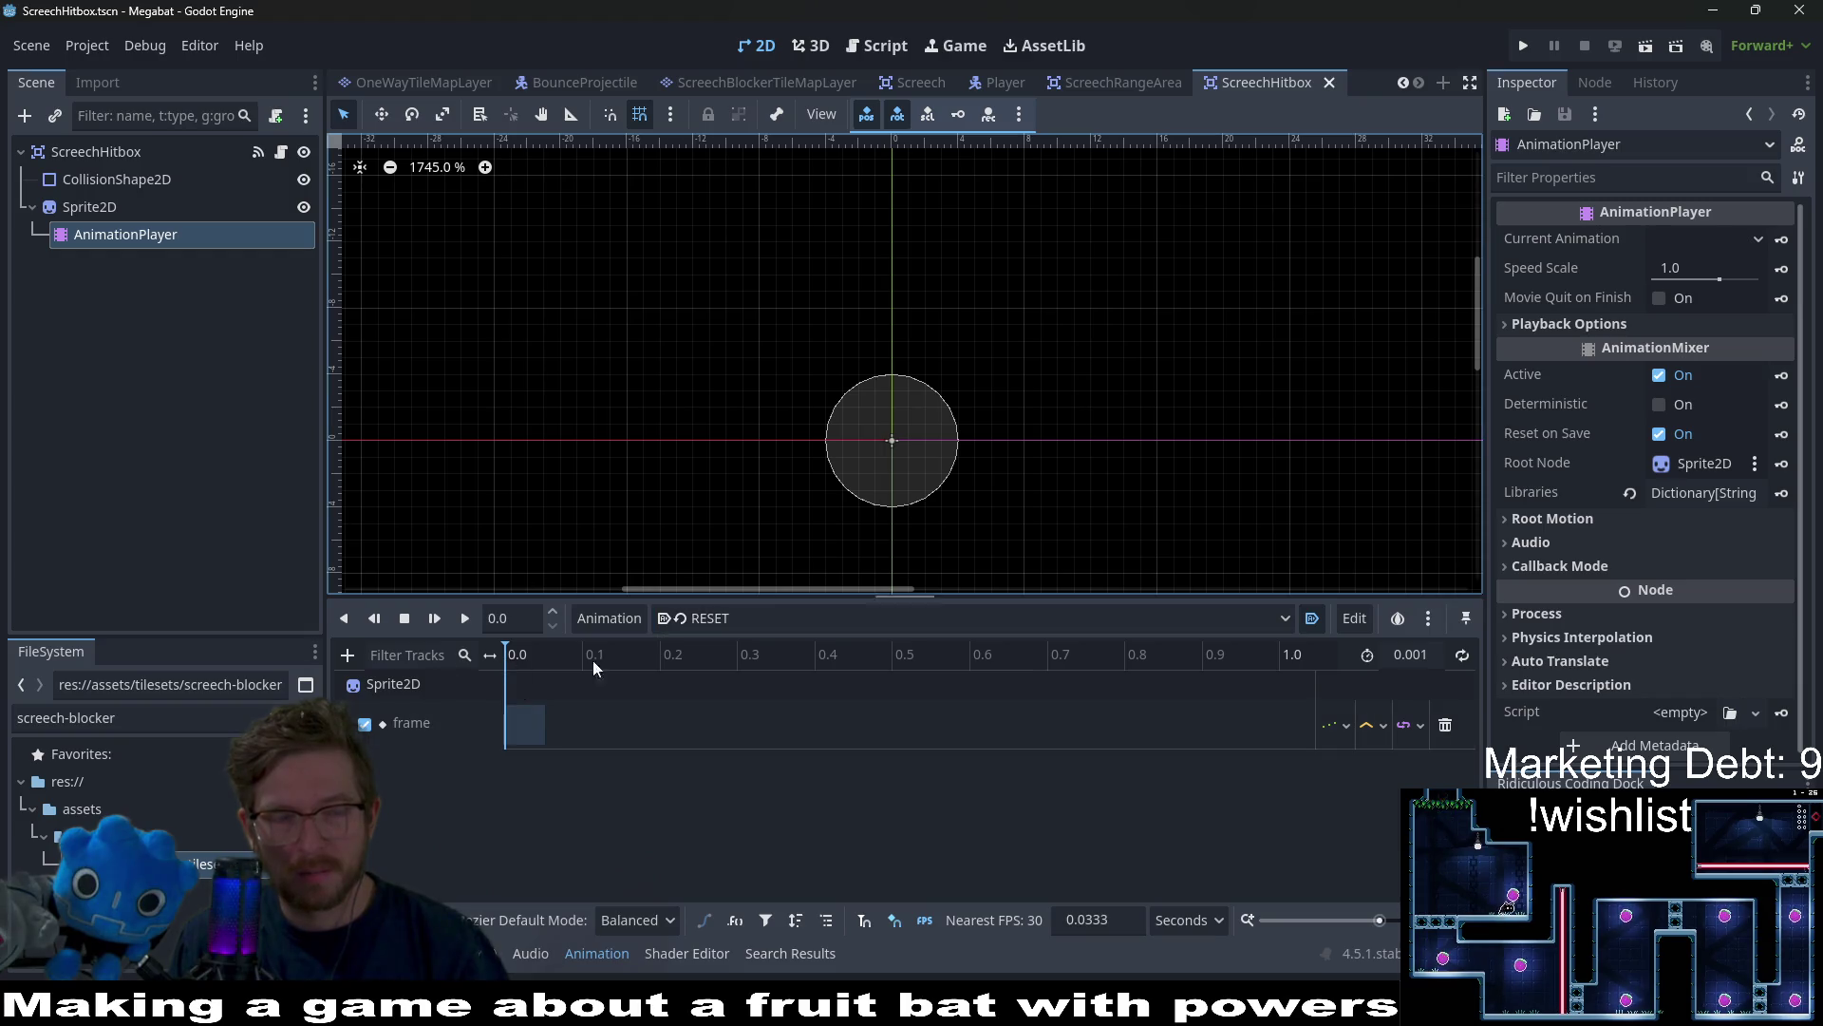
click(117, 179)
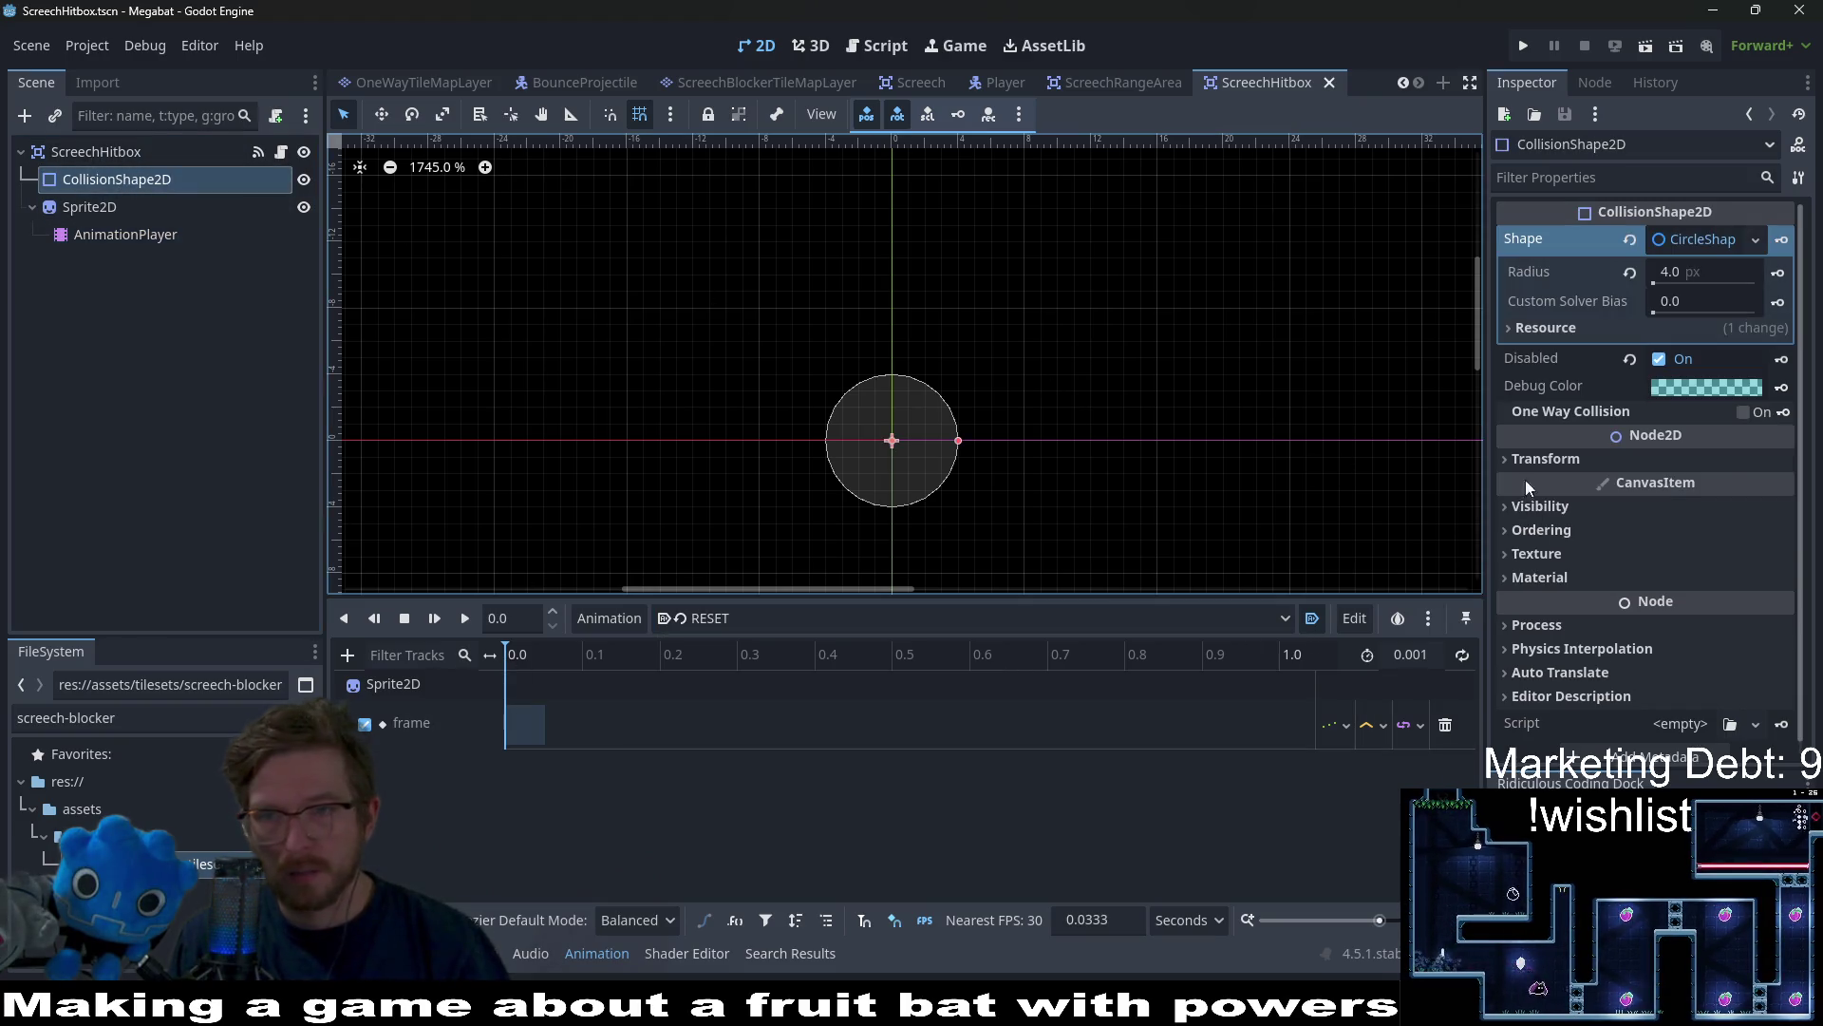
click(1660, 357)
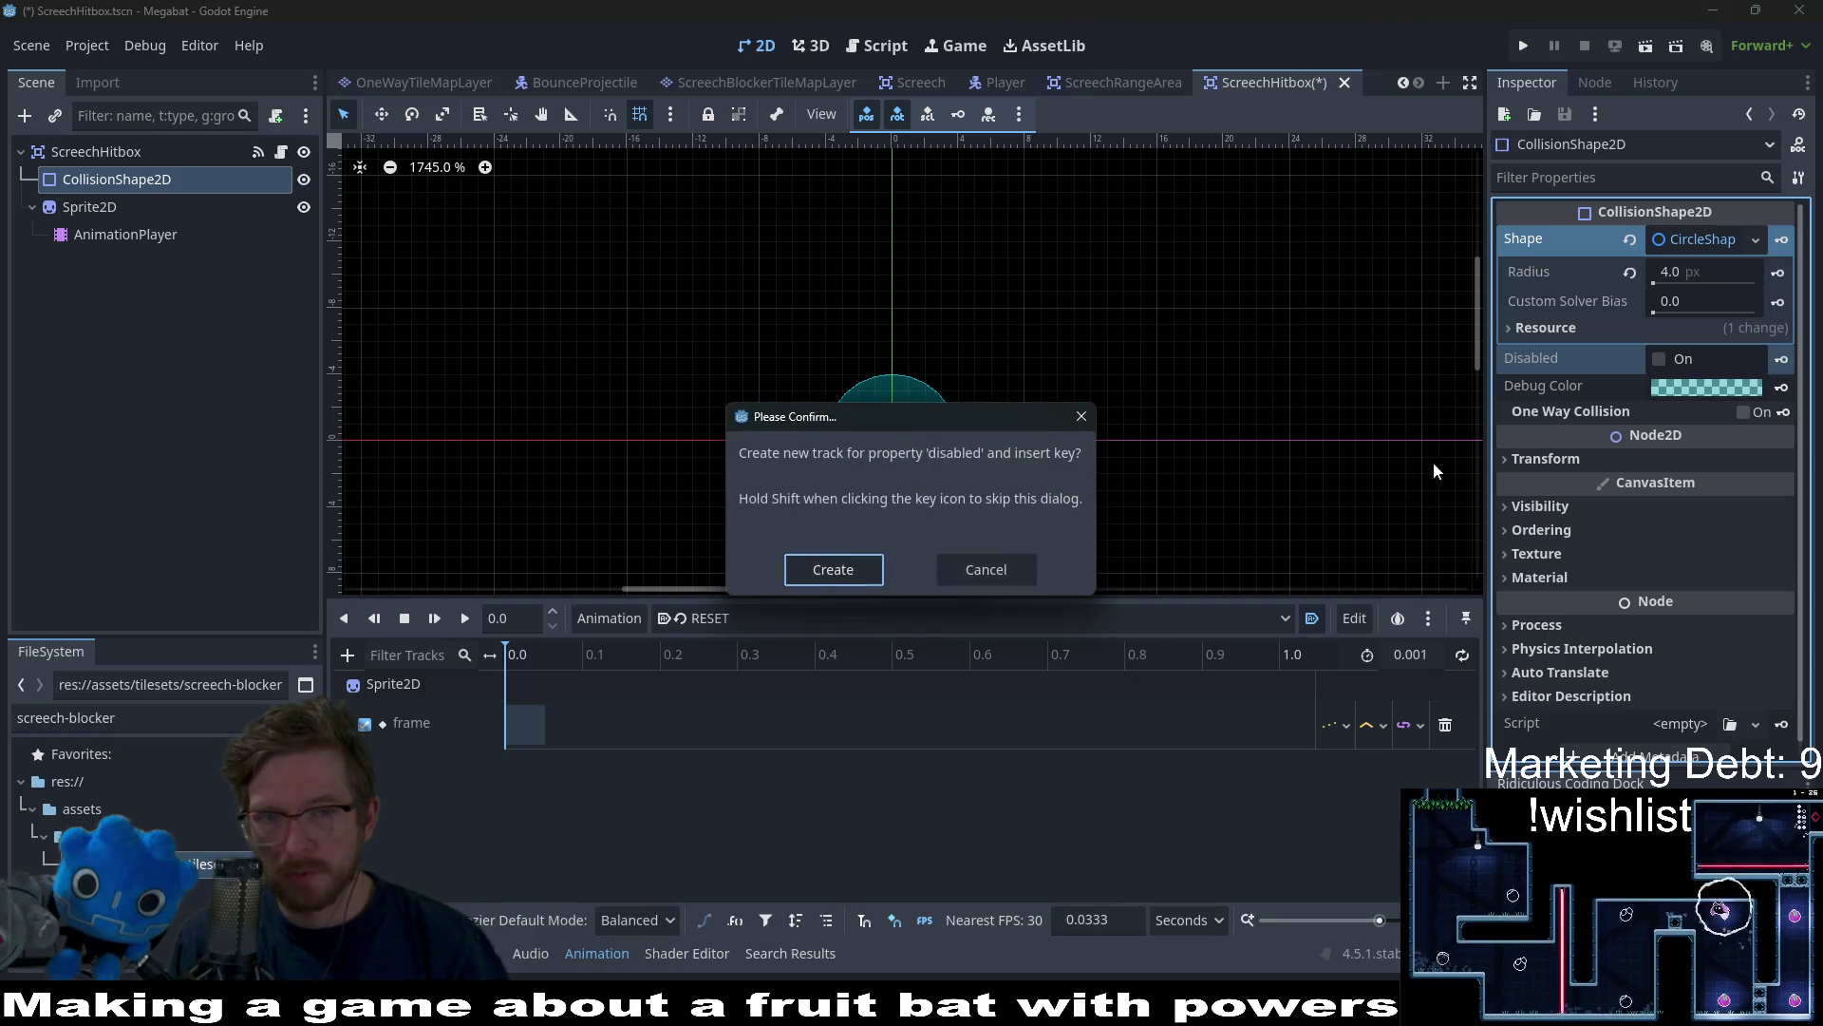
click(834, 569)
Switch through start to start_disabled and shrink the collision circle's radius to 2 px
click(969, 618)
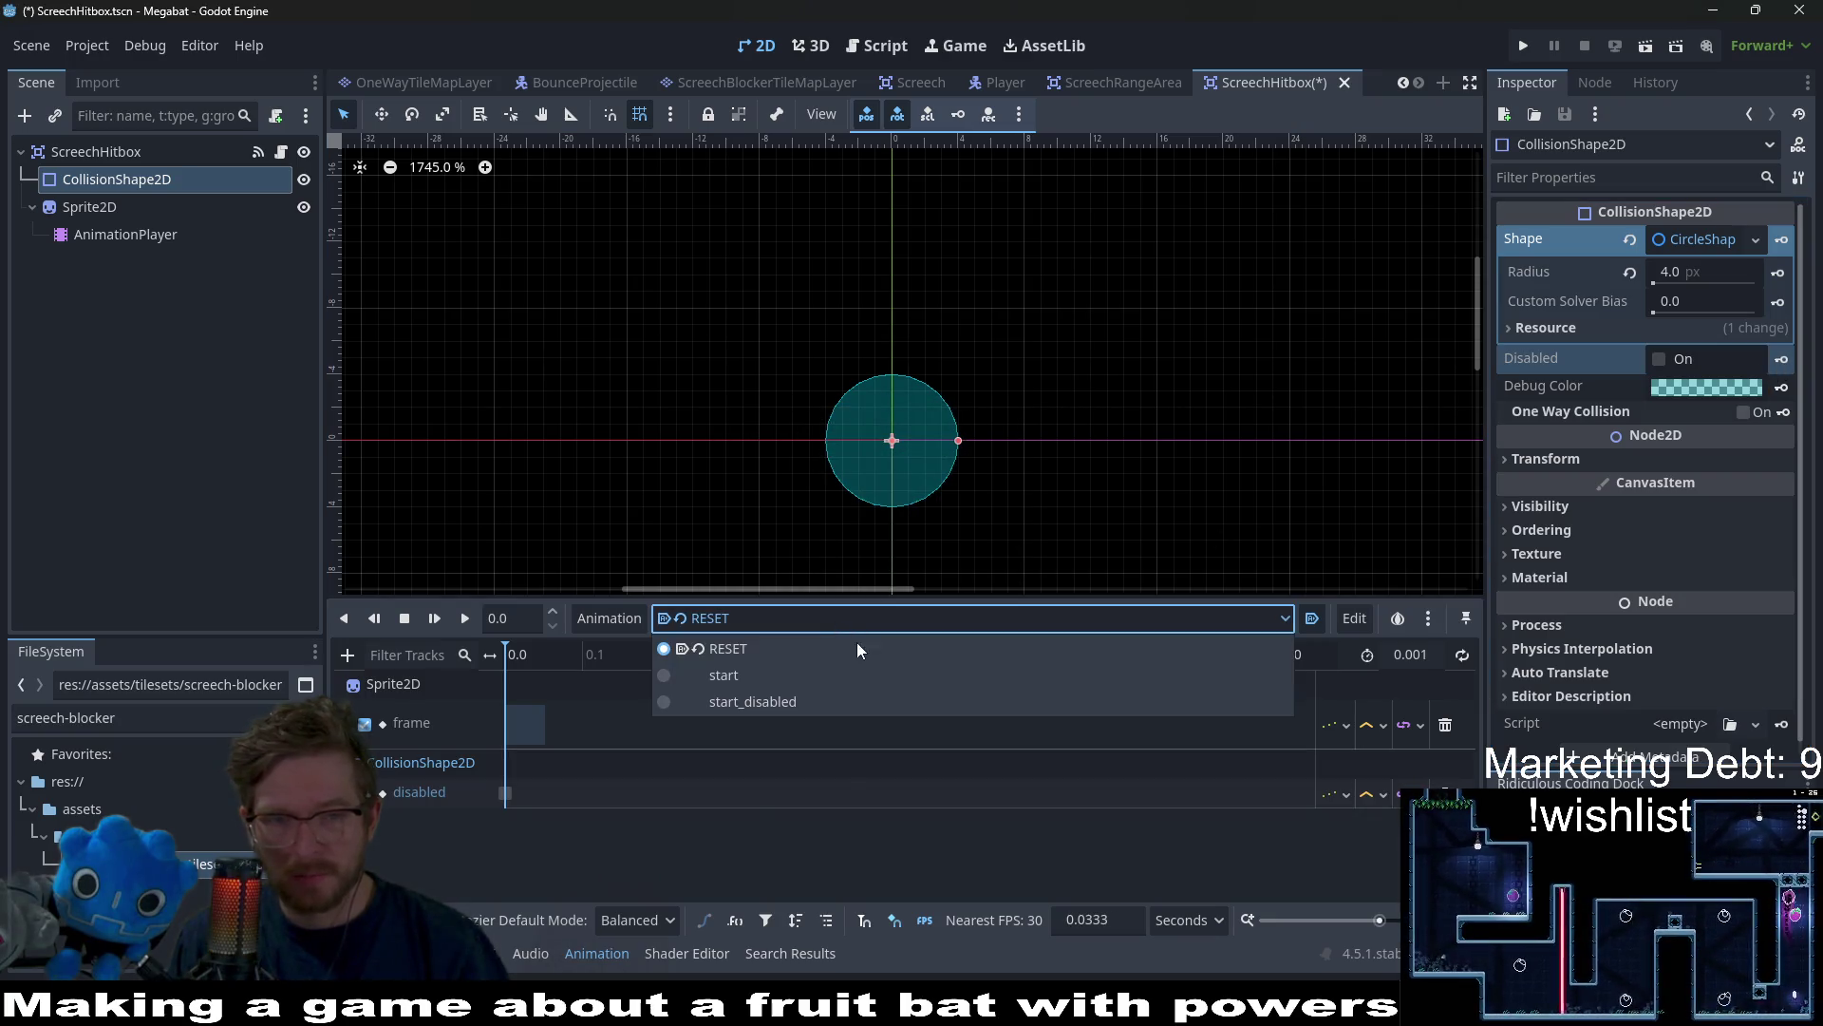
click(771, 667)
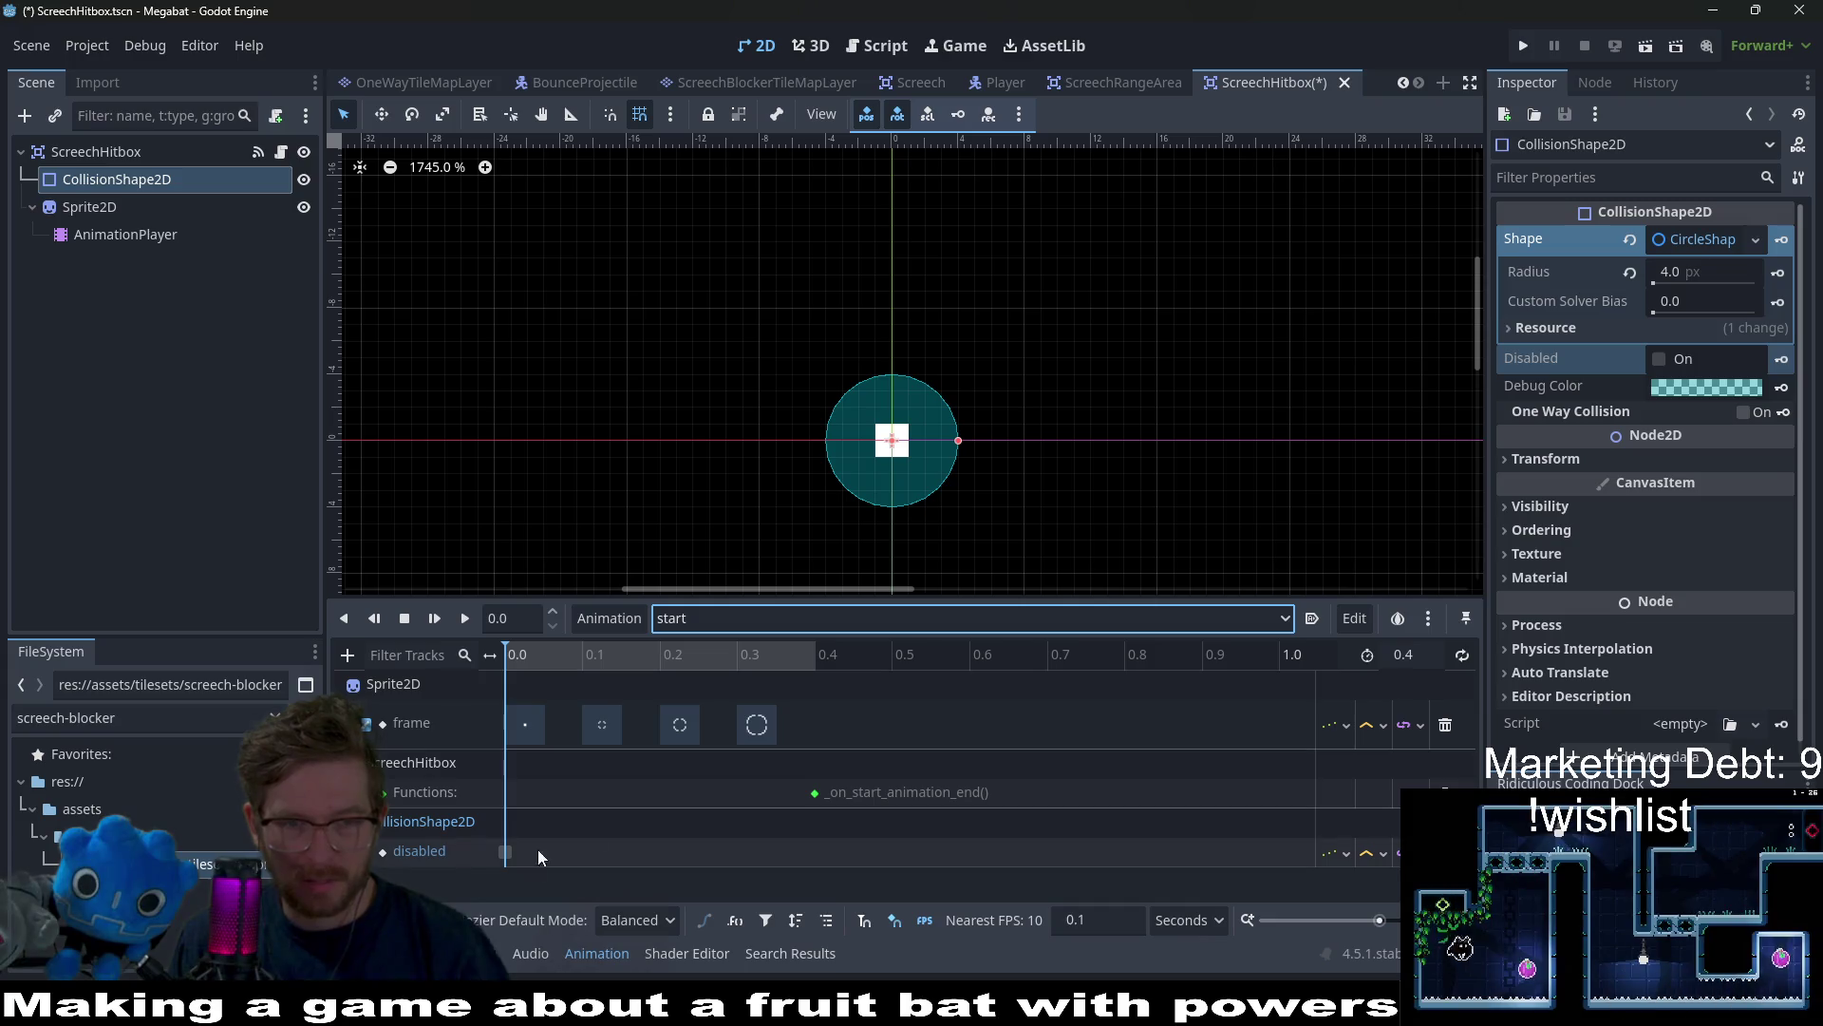
click(859, 617)
click(753, 701)
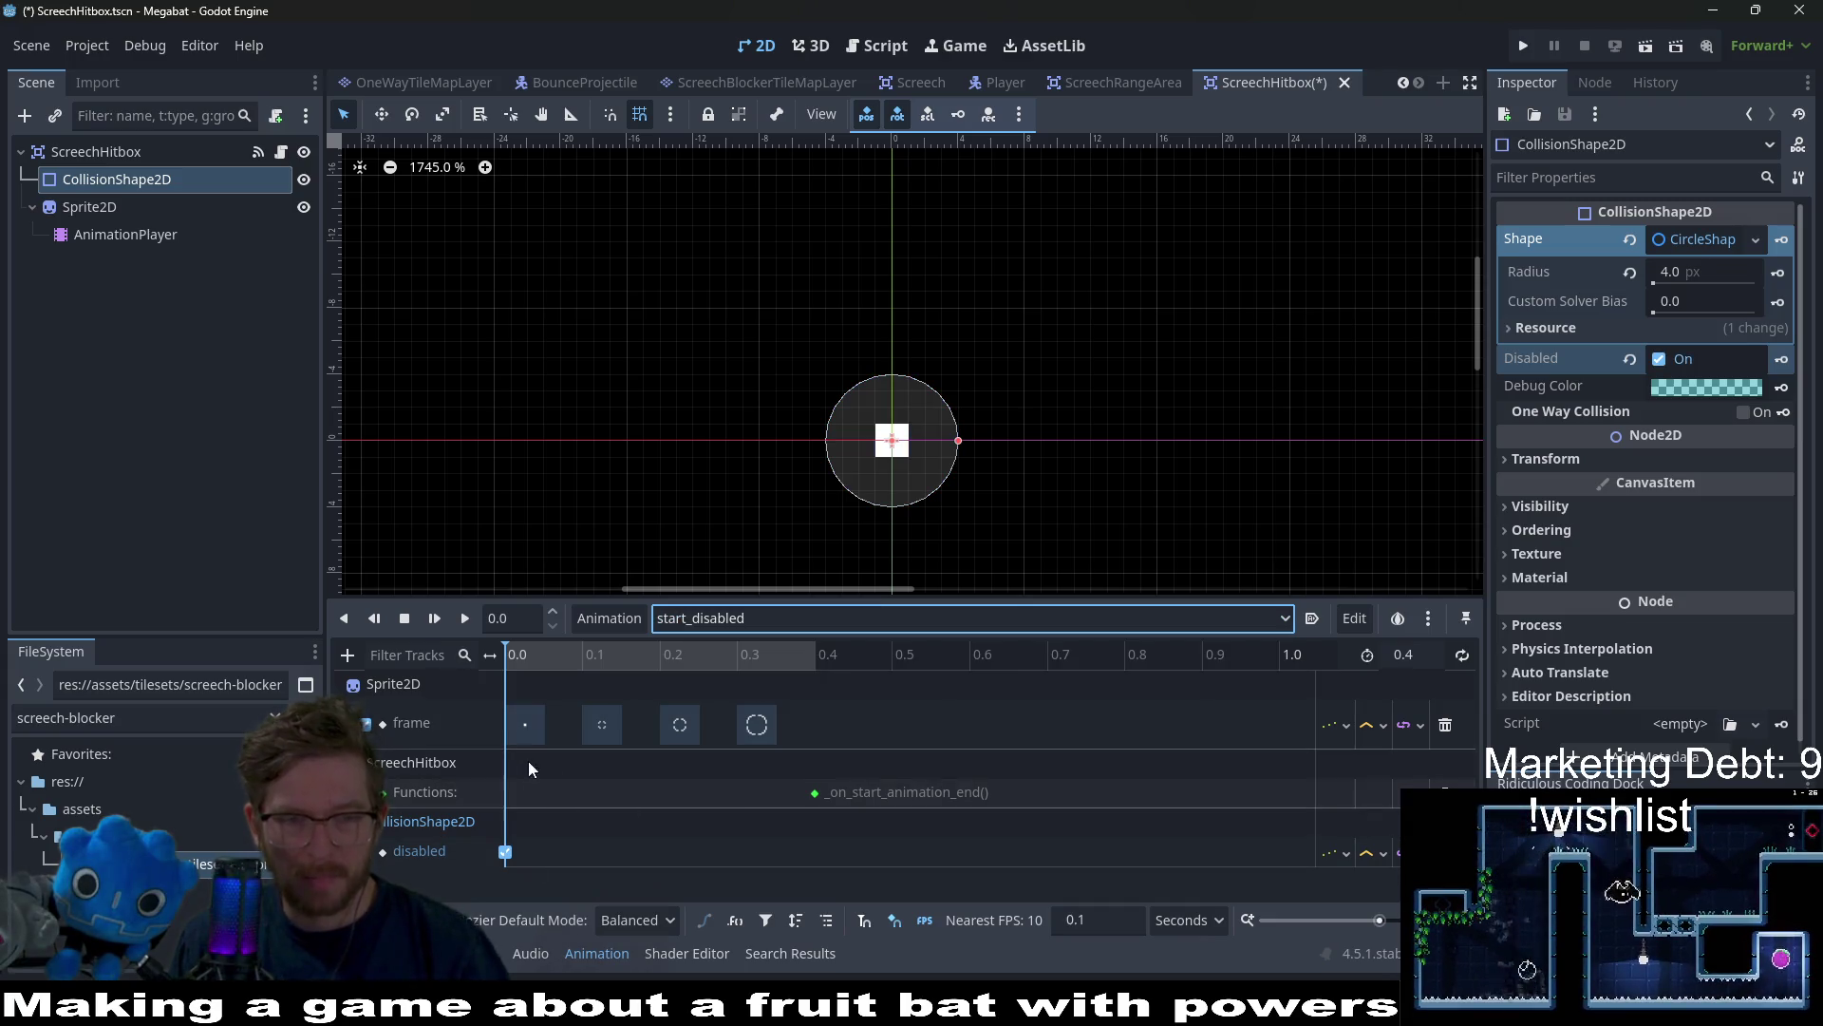
click(1034, 470)
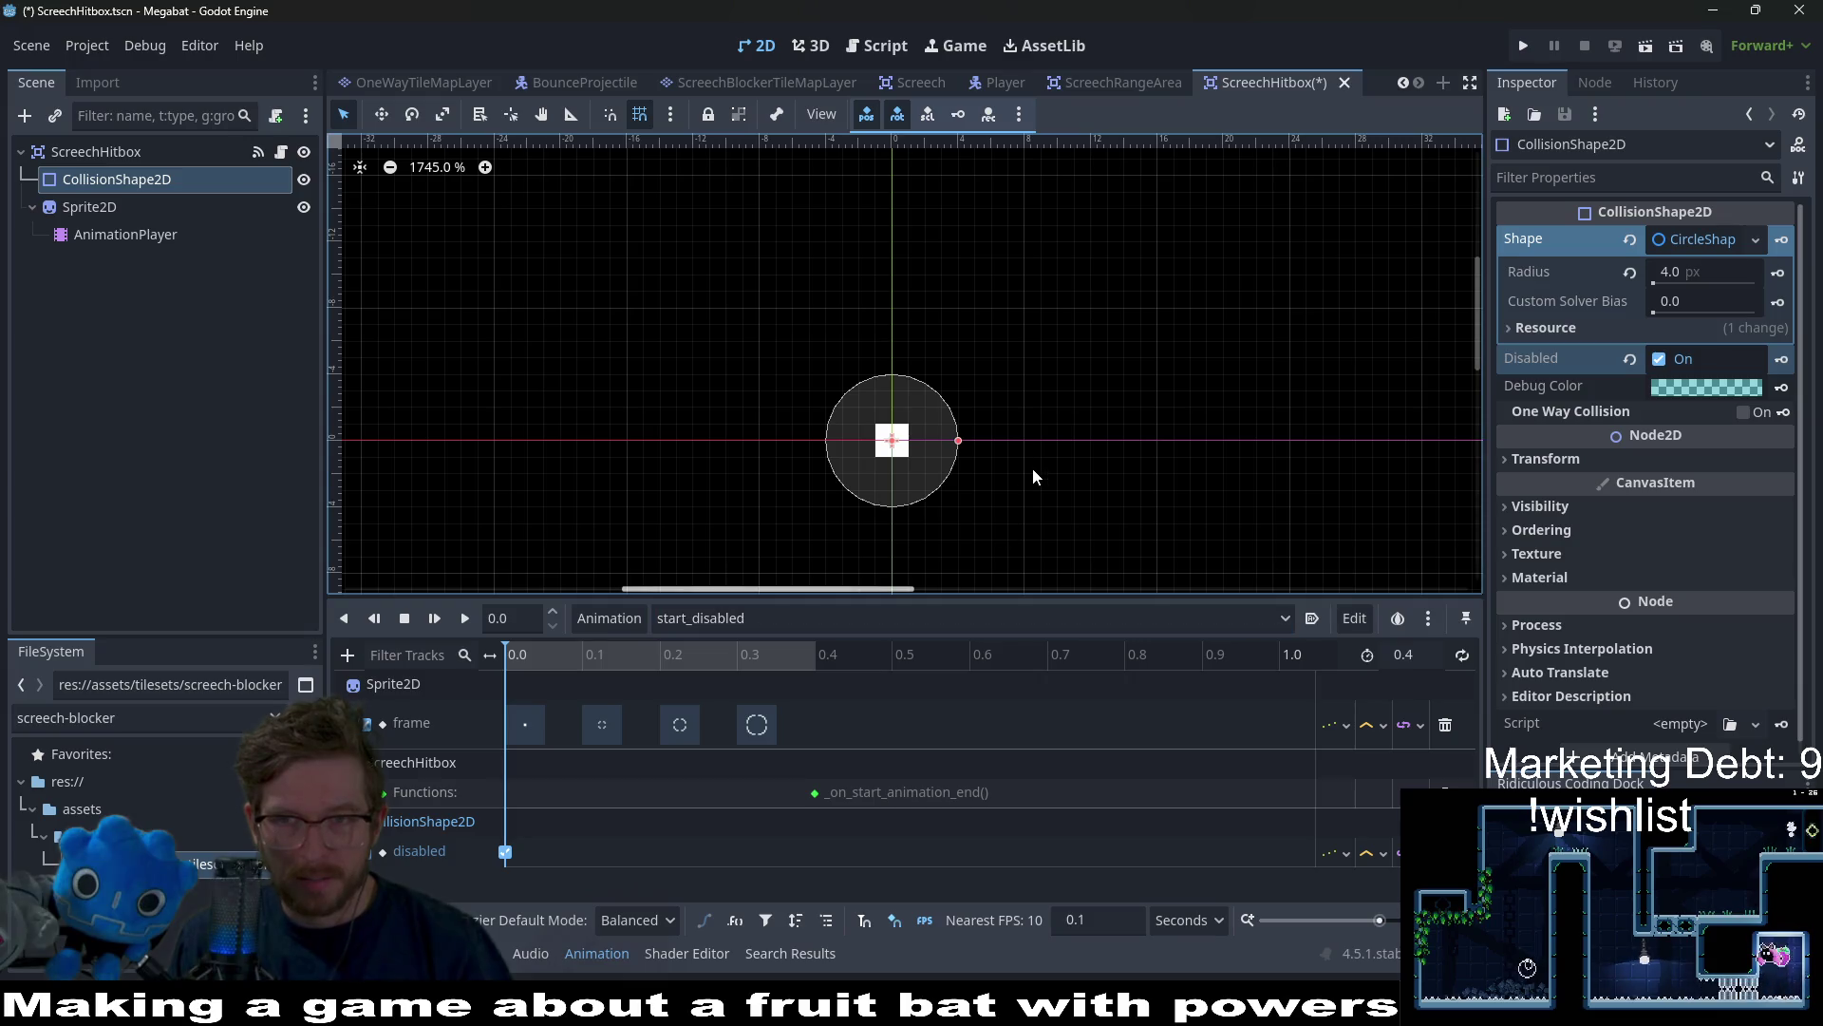
drag(955, 445, 911, 448)
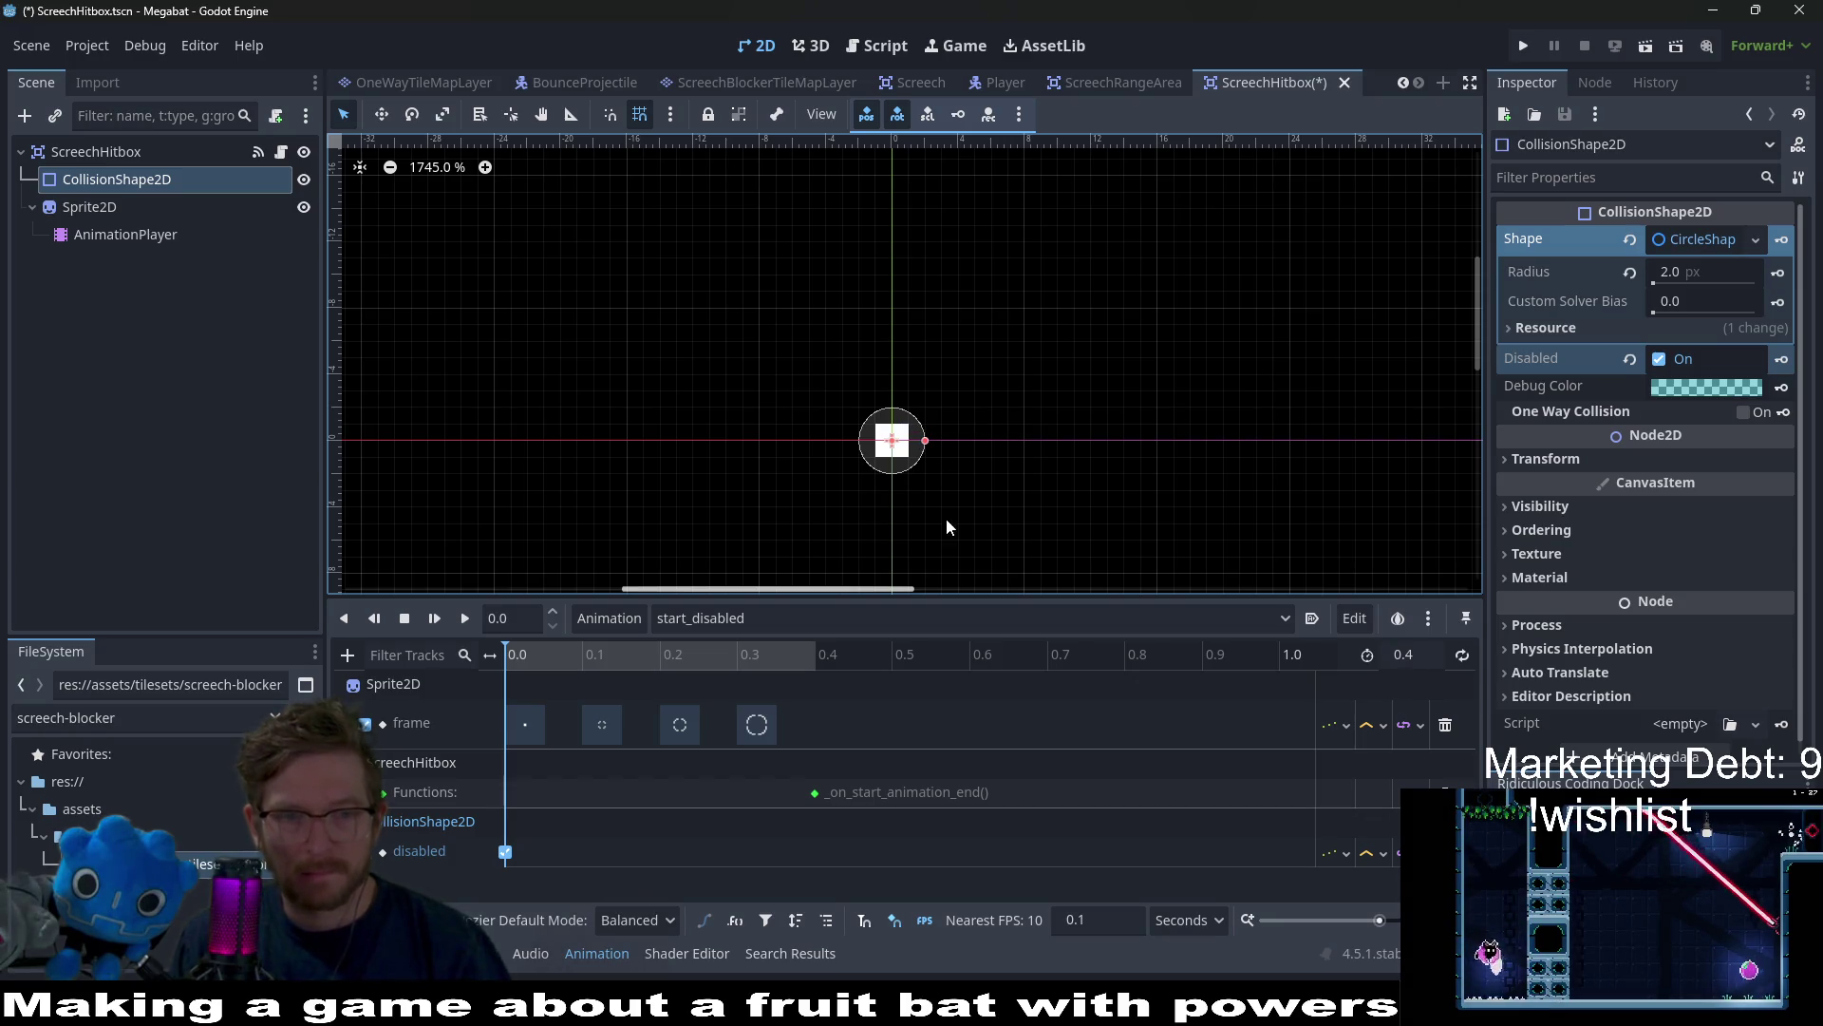
Move start_disabled's disabled keyframe from time 0 to -0.1 seconds
click(509, 852)
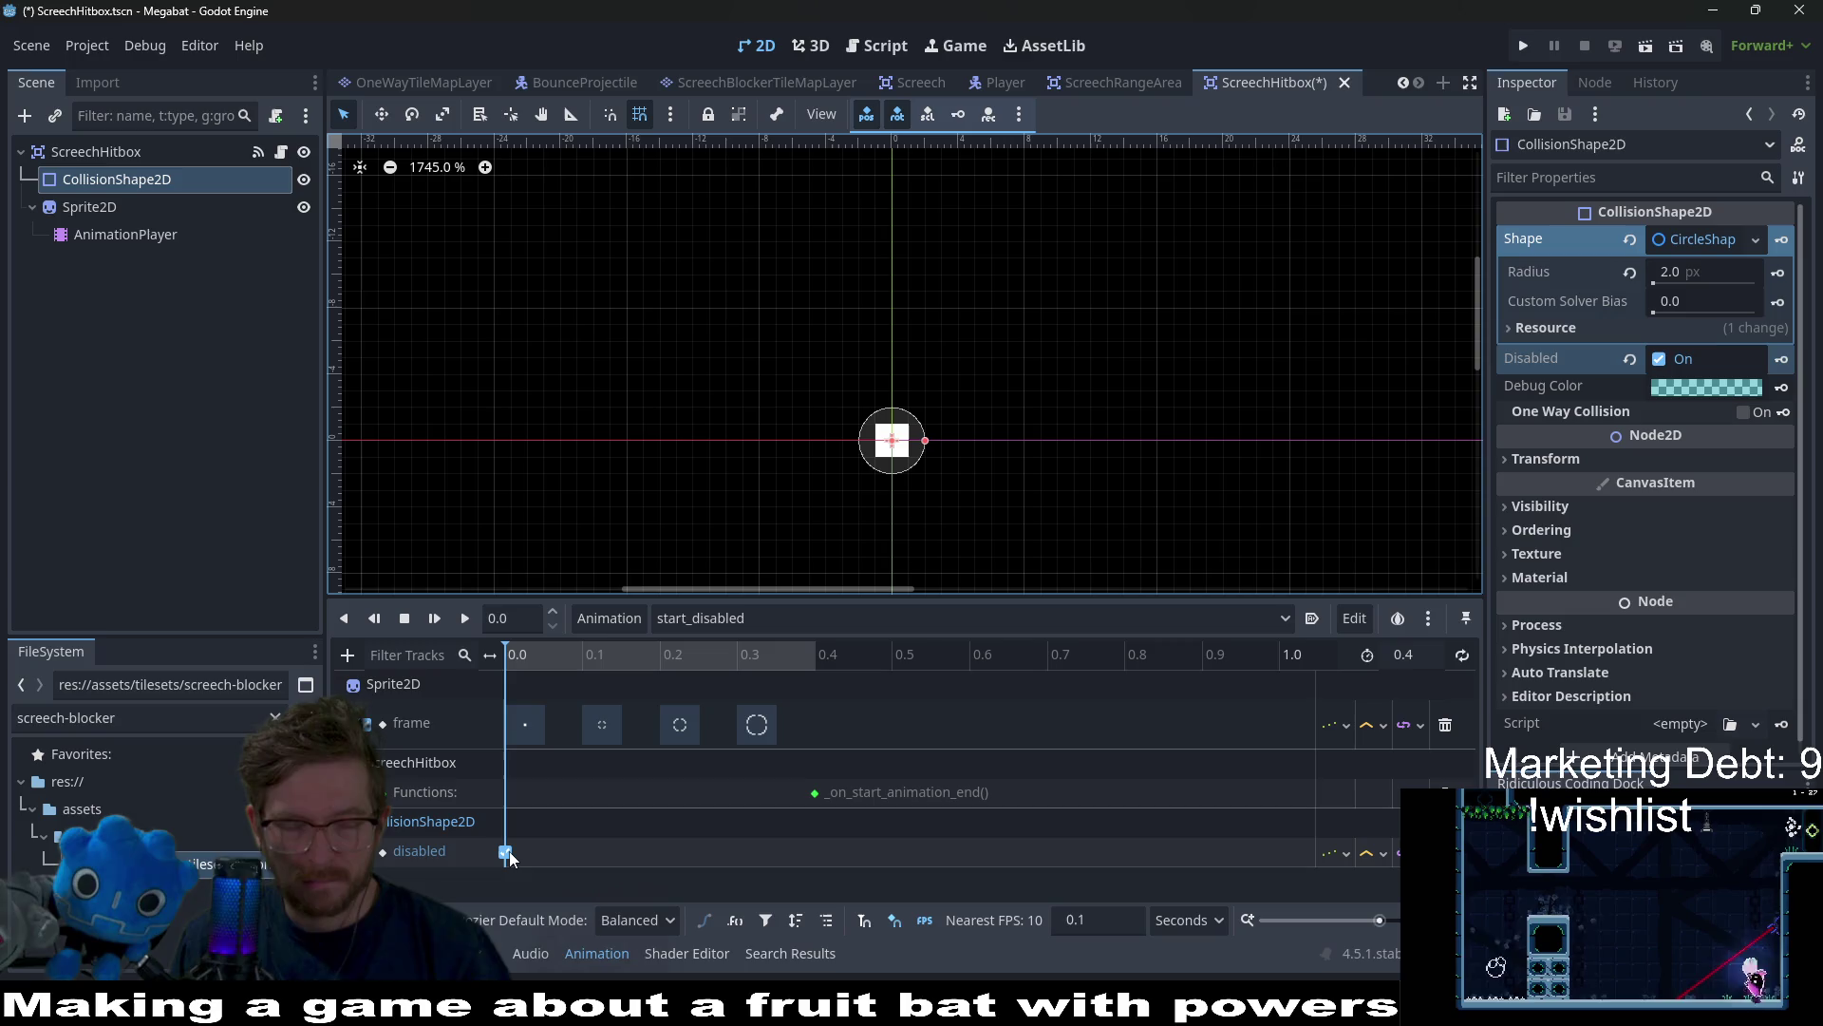
drag(509, 852, 646, 845)
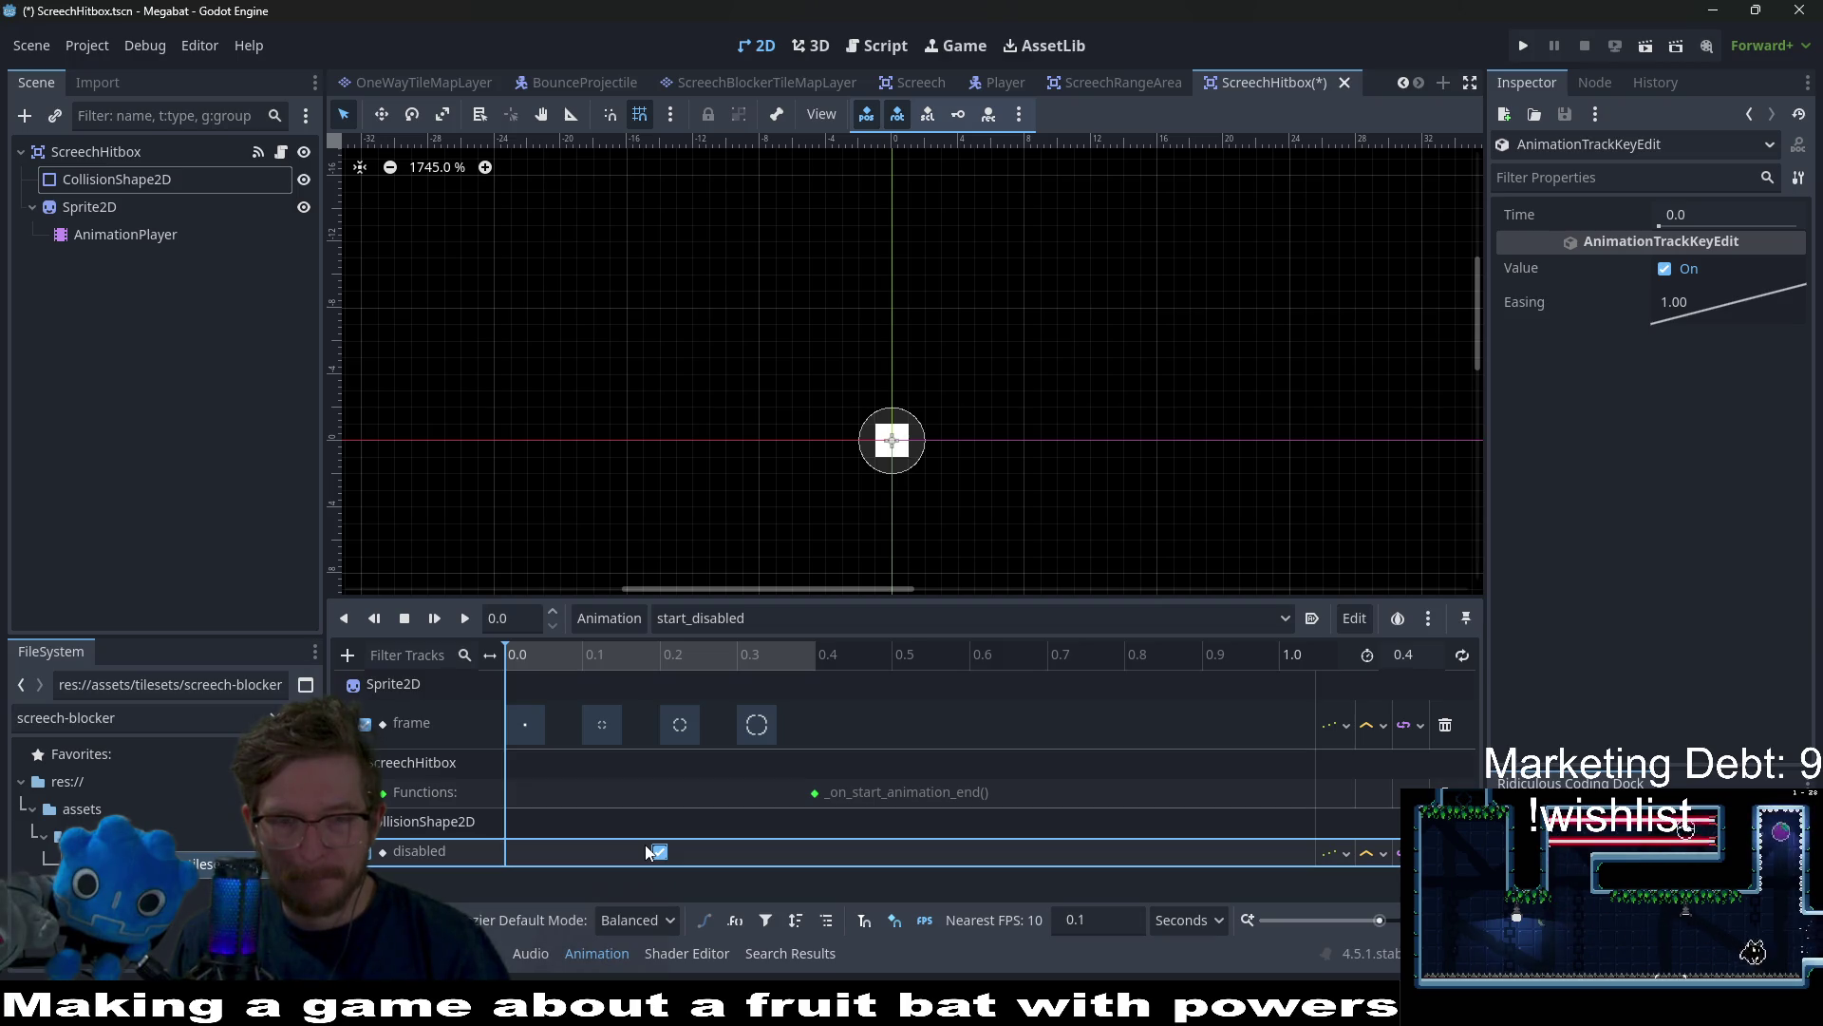
drag(657, 850, 577, 854)
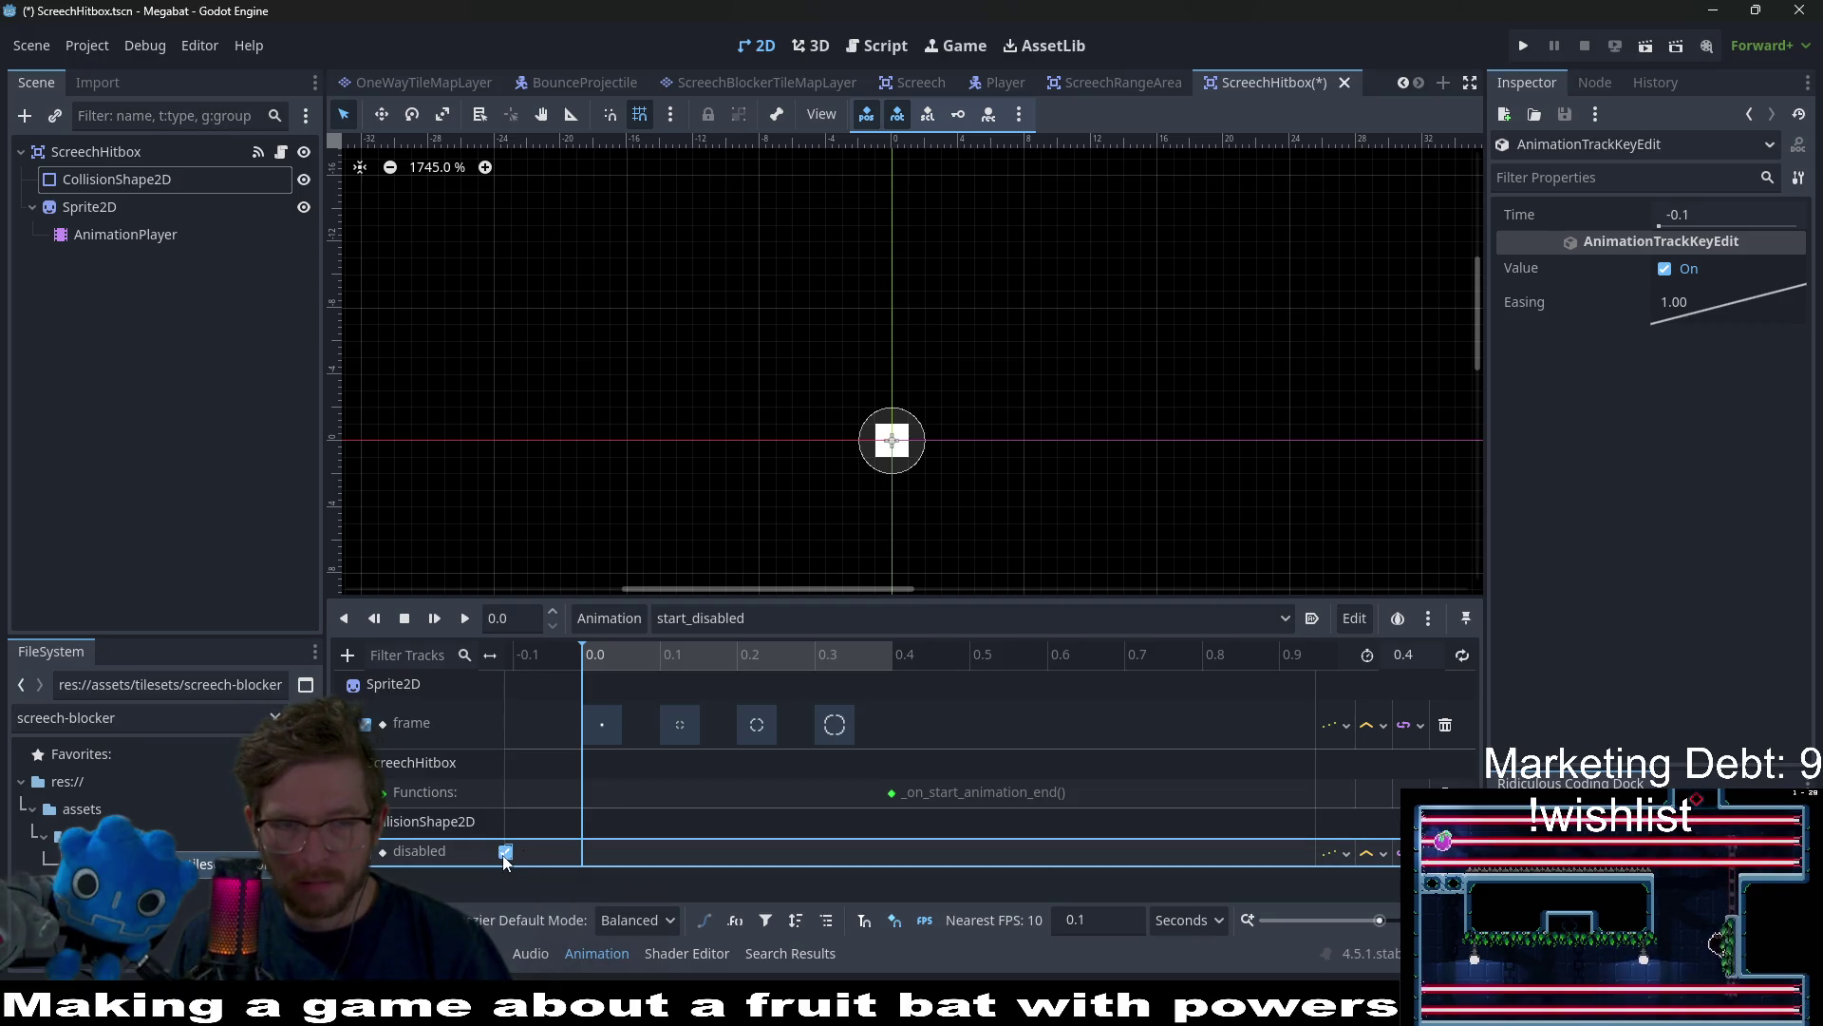
Delete the disabled track, then review start, start_disabled and RESET, ending on start
key(Delete)
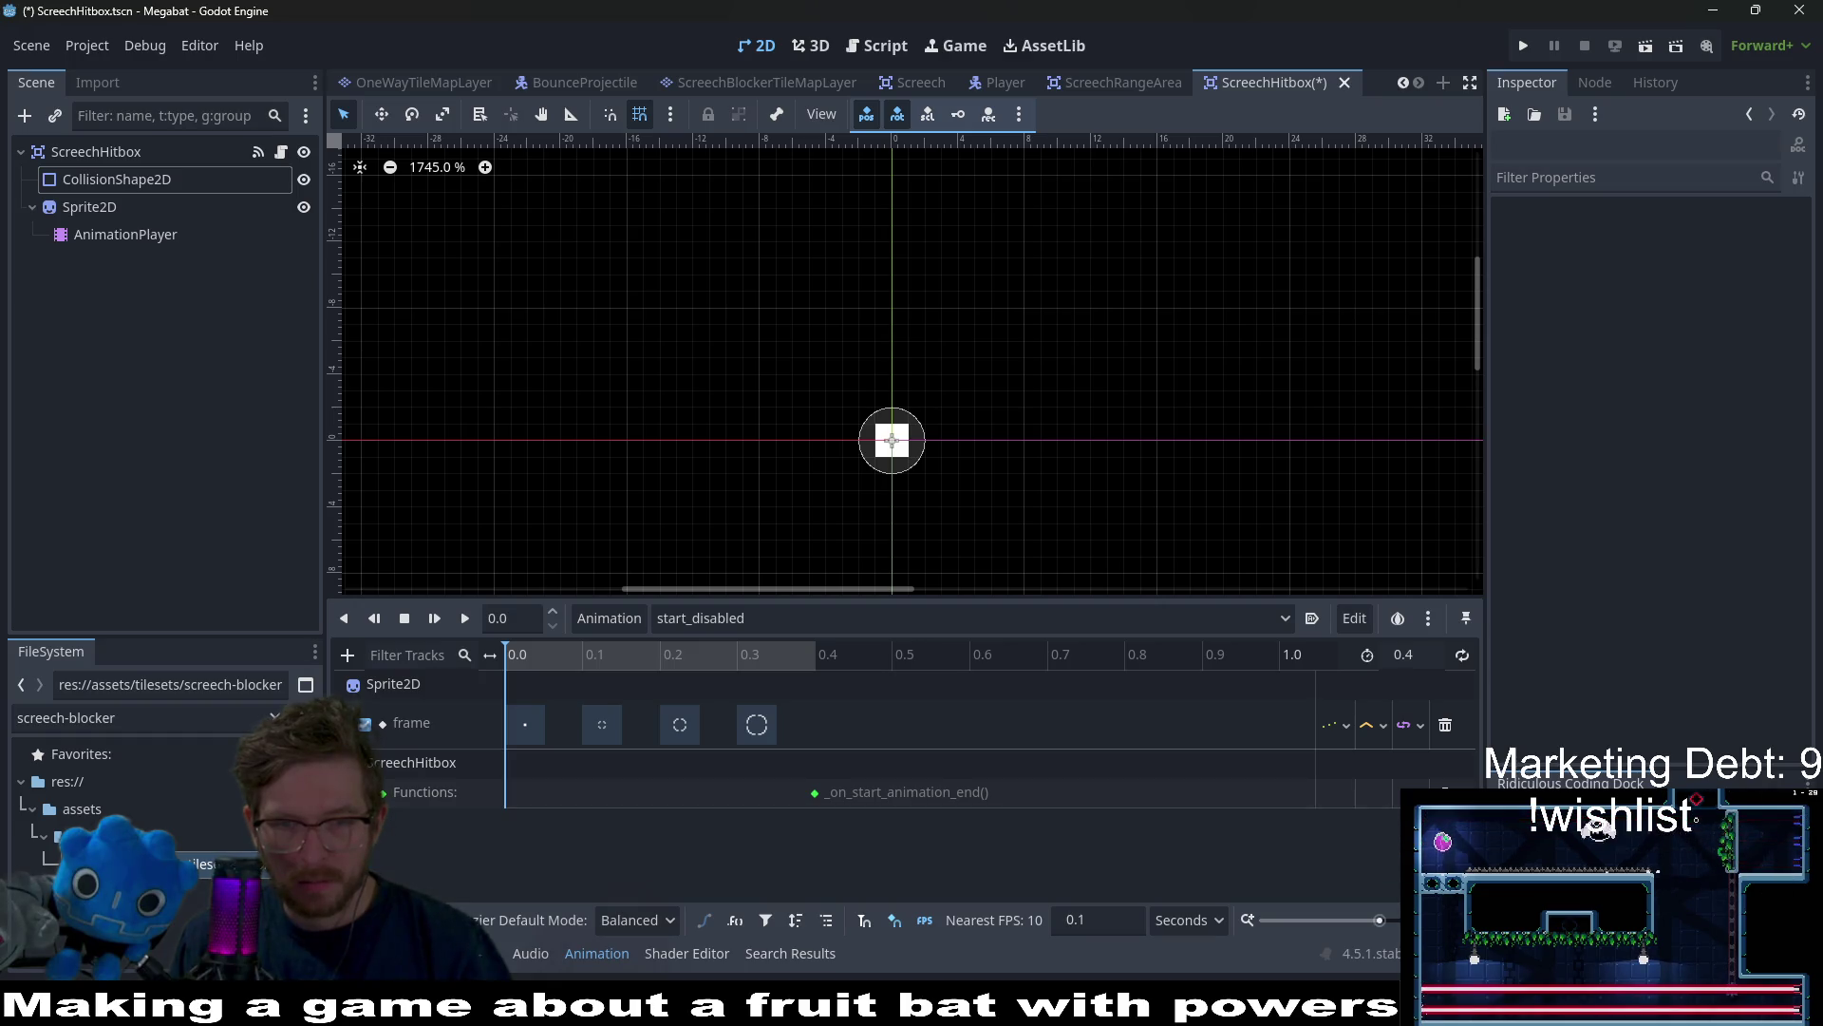
click(754, 617)
click(747, 687)
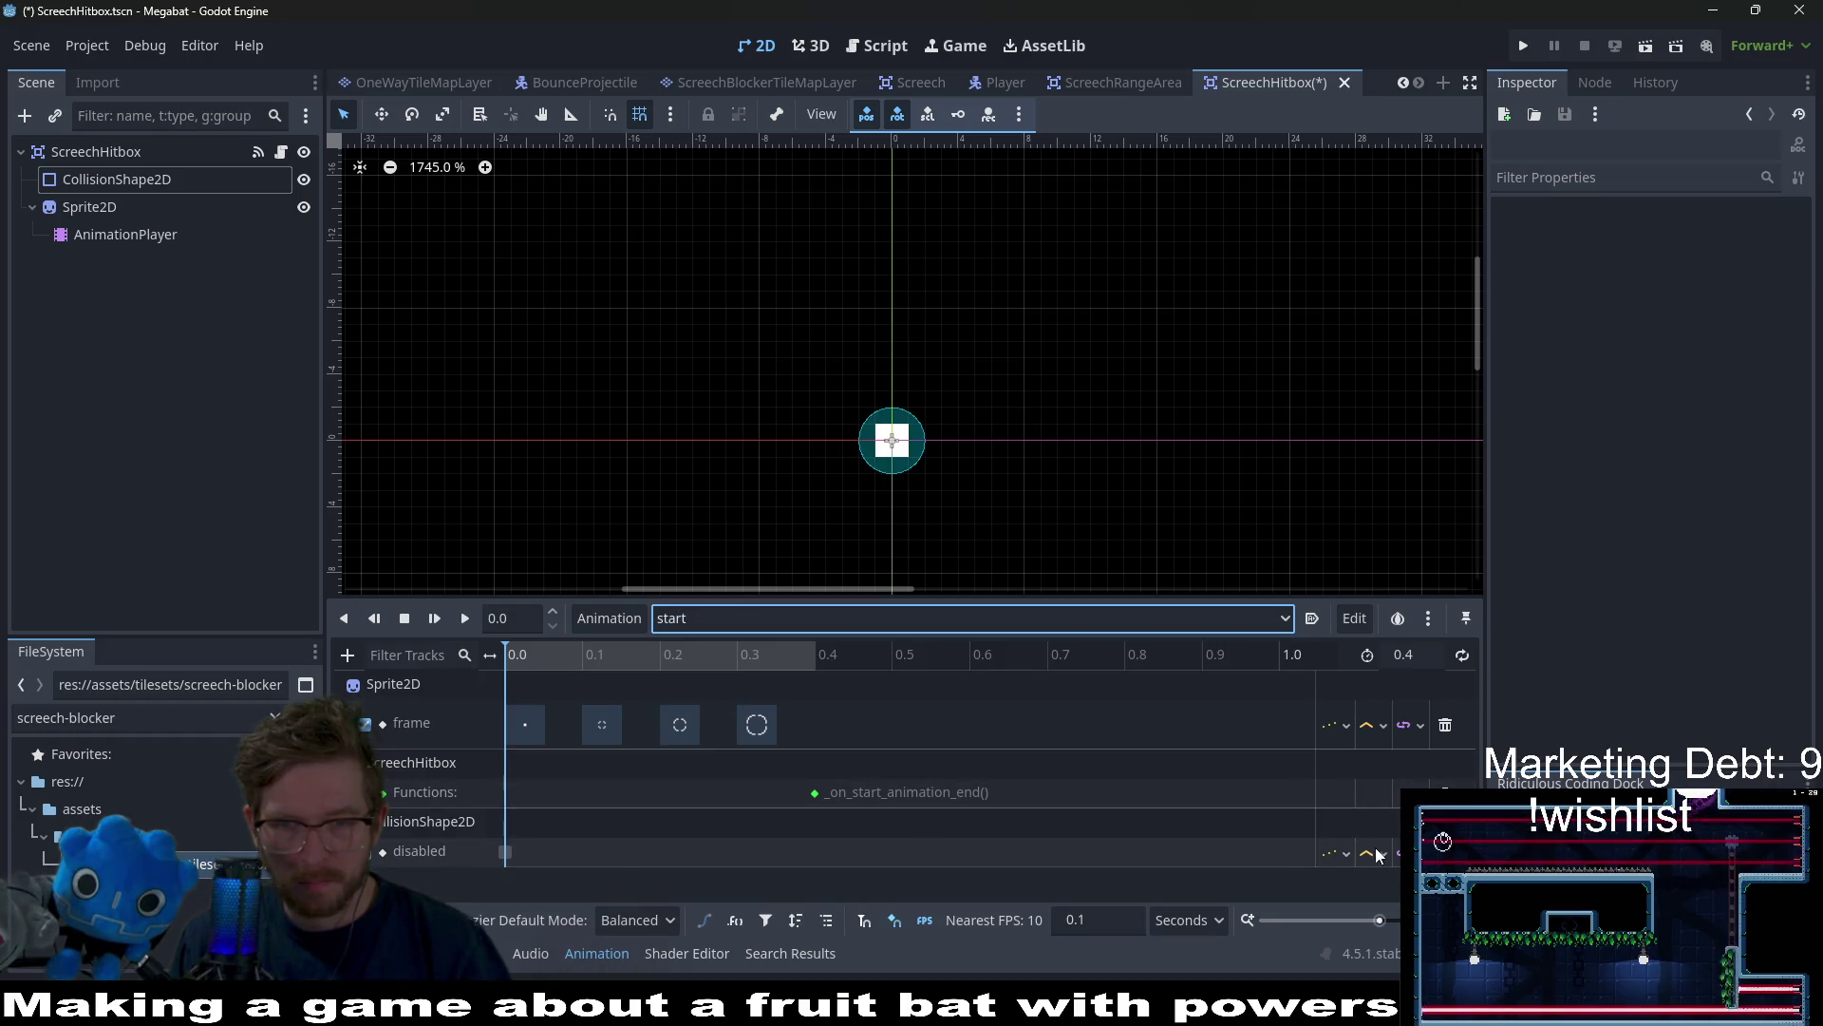
click(869, 617)
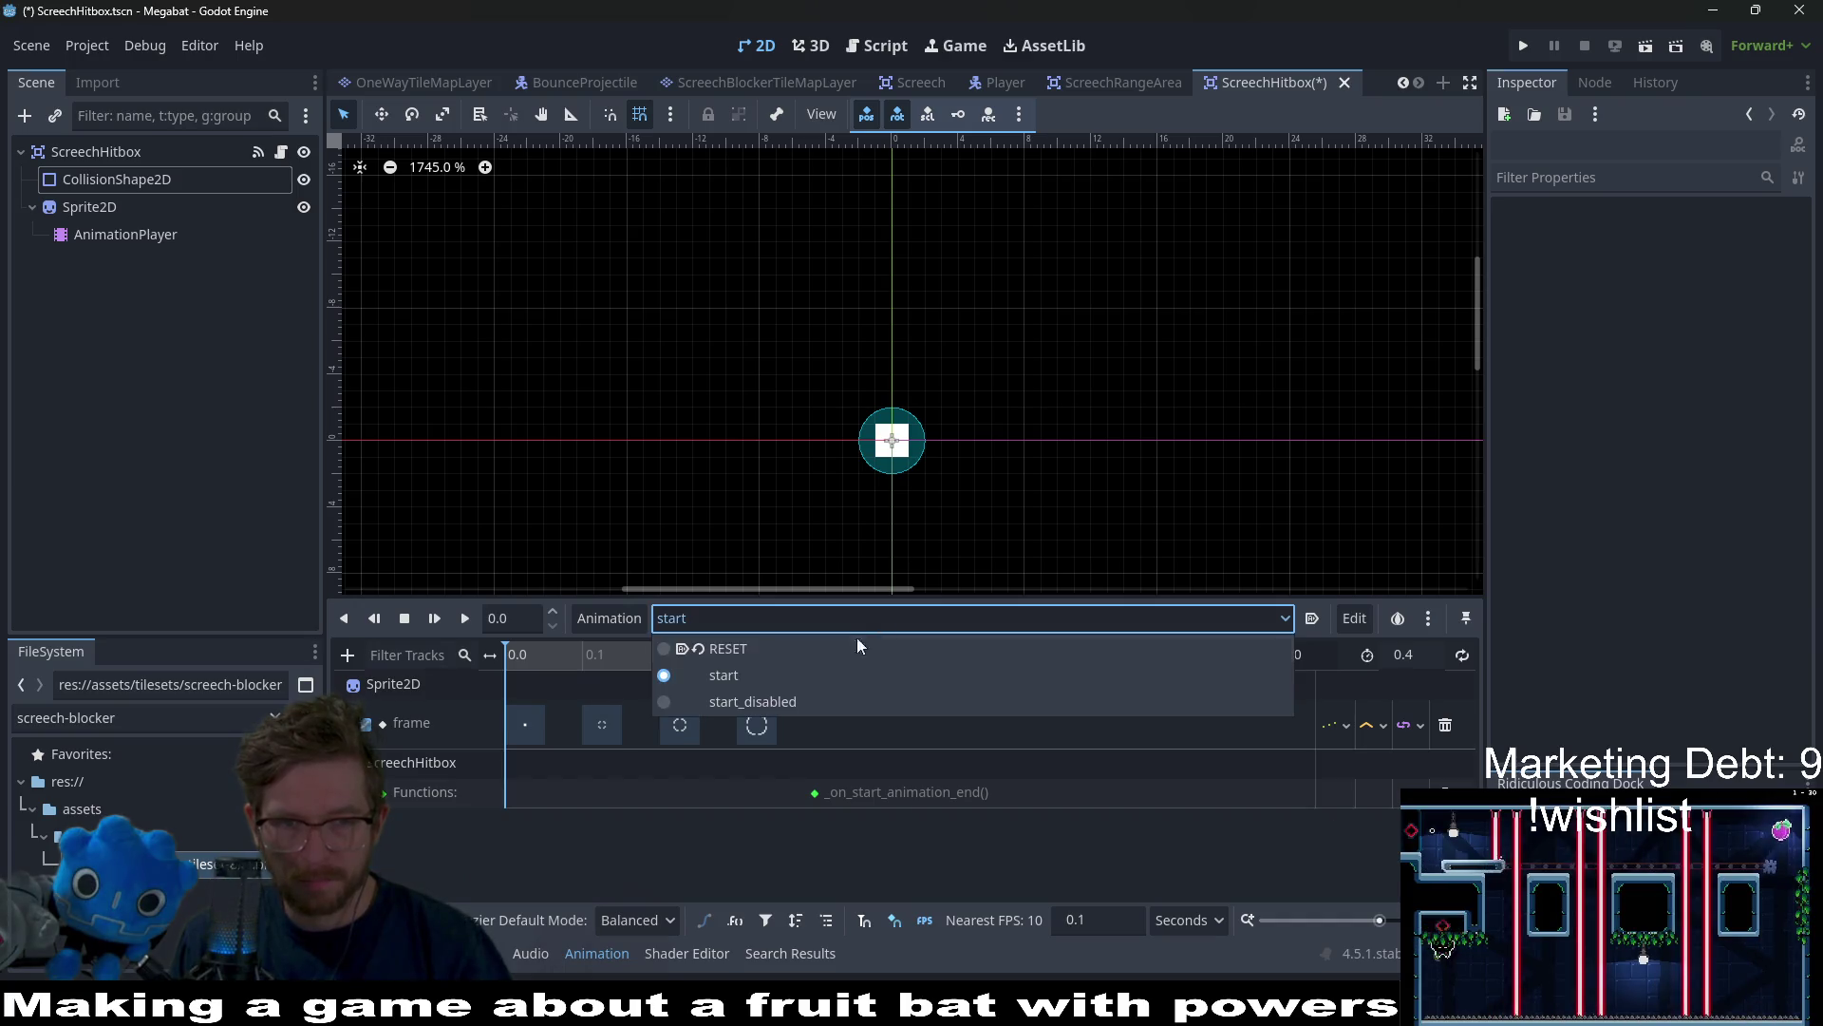
click(786, 696)
click(750, 625)
click(742, 648)
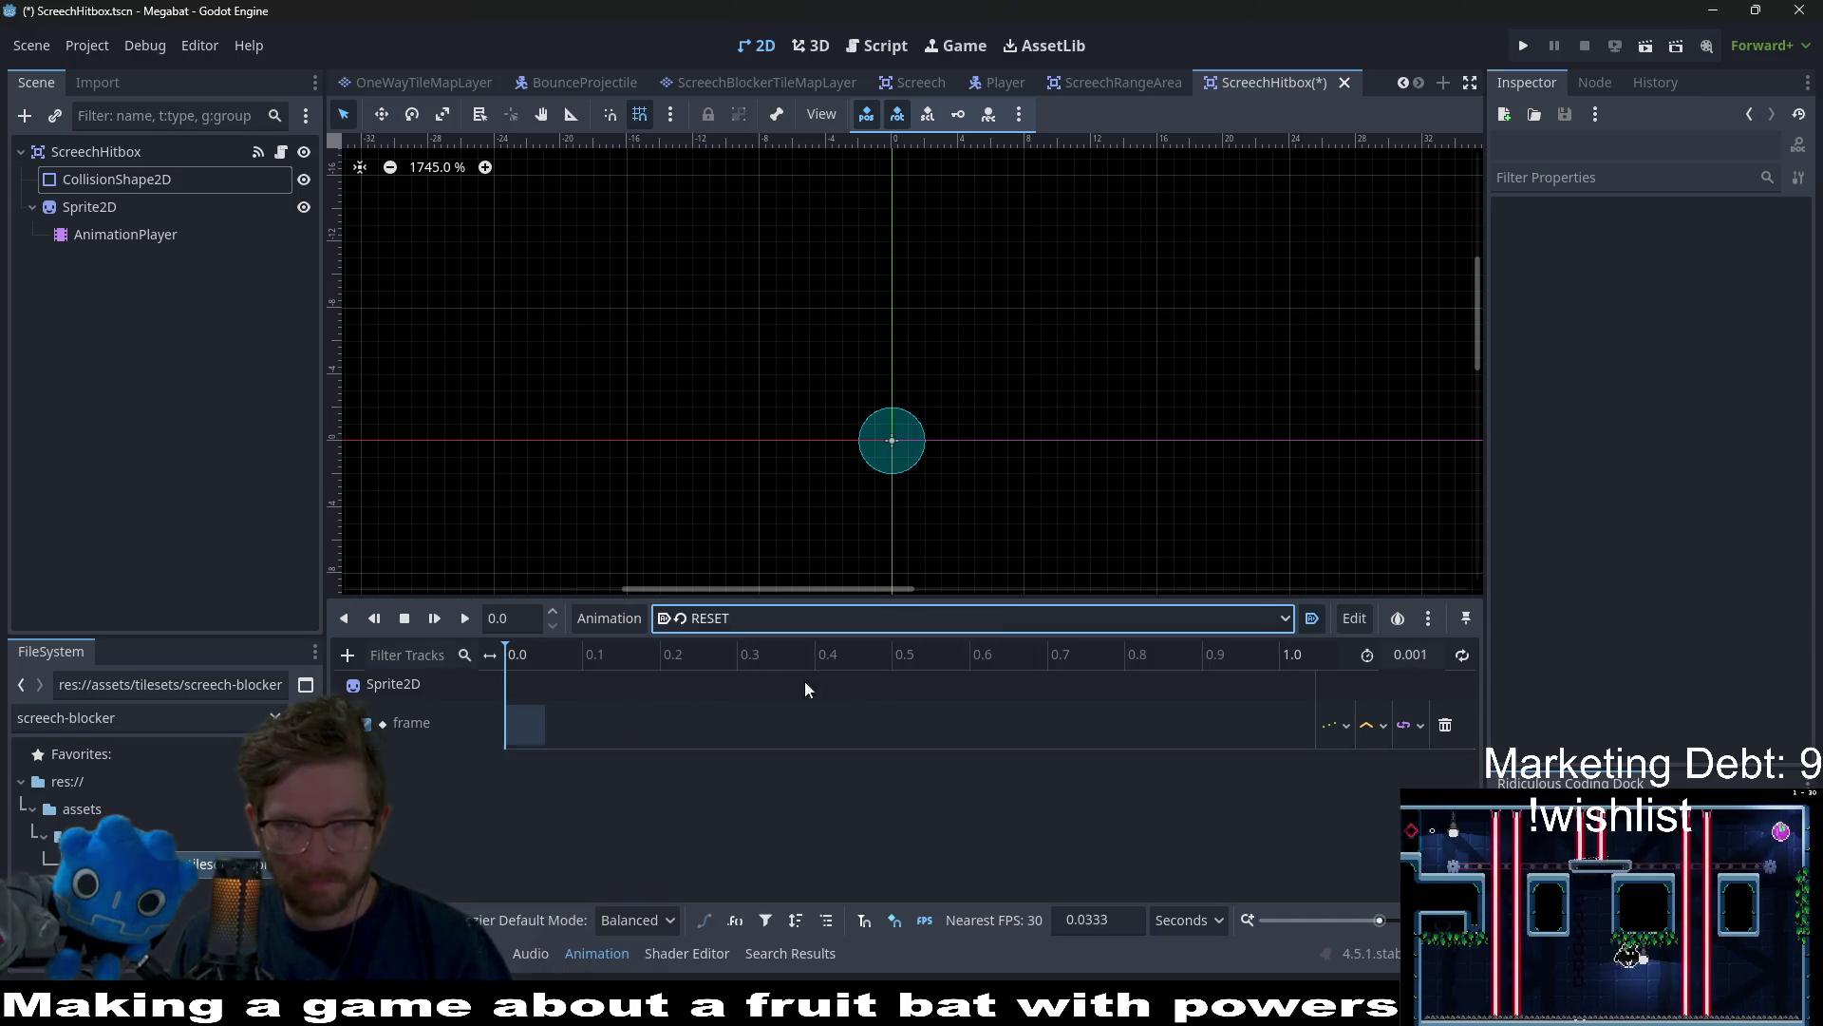
click(778, 623)
click(701, 671)
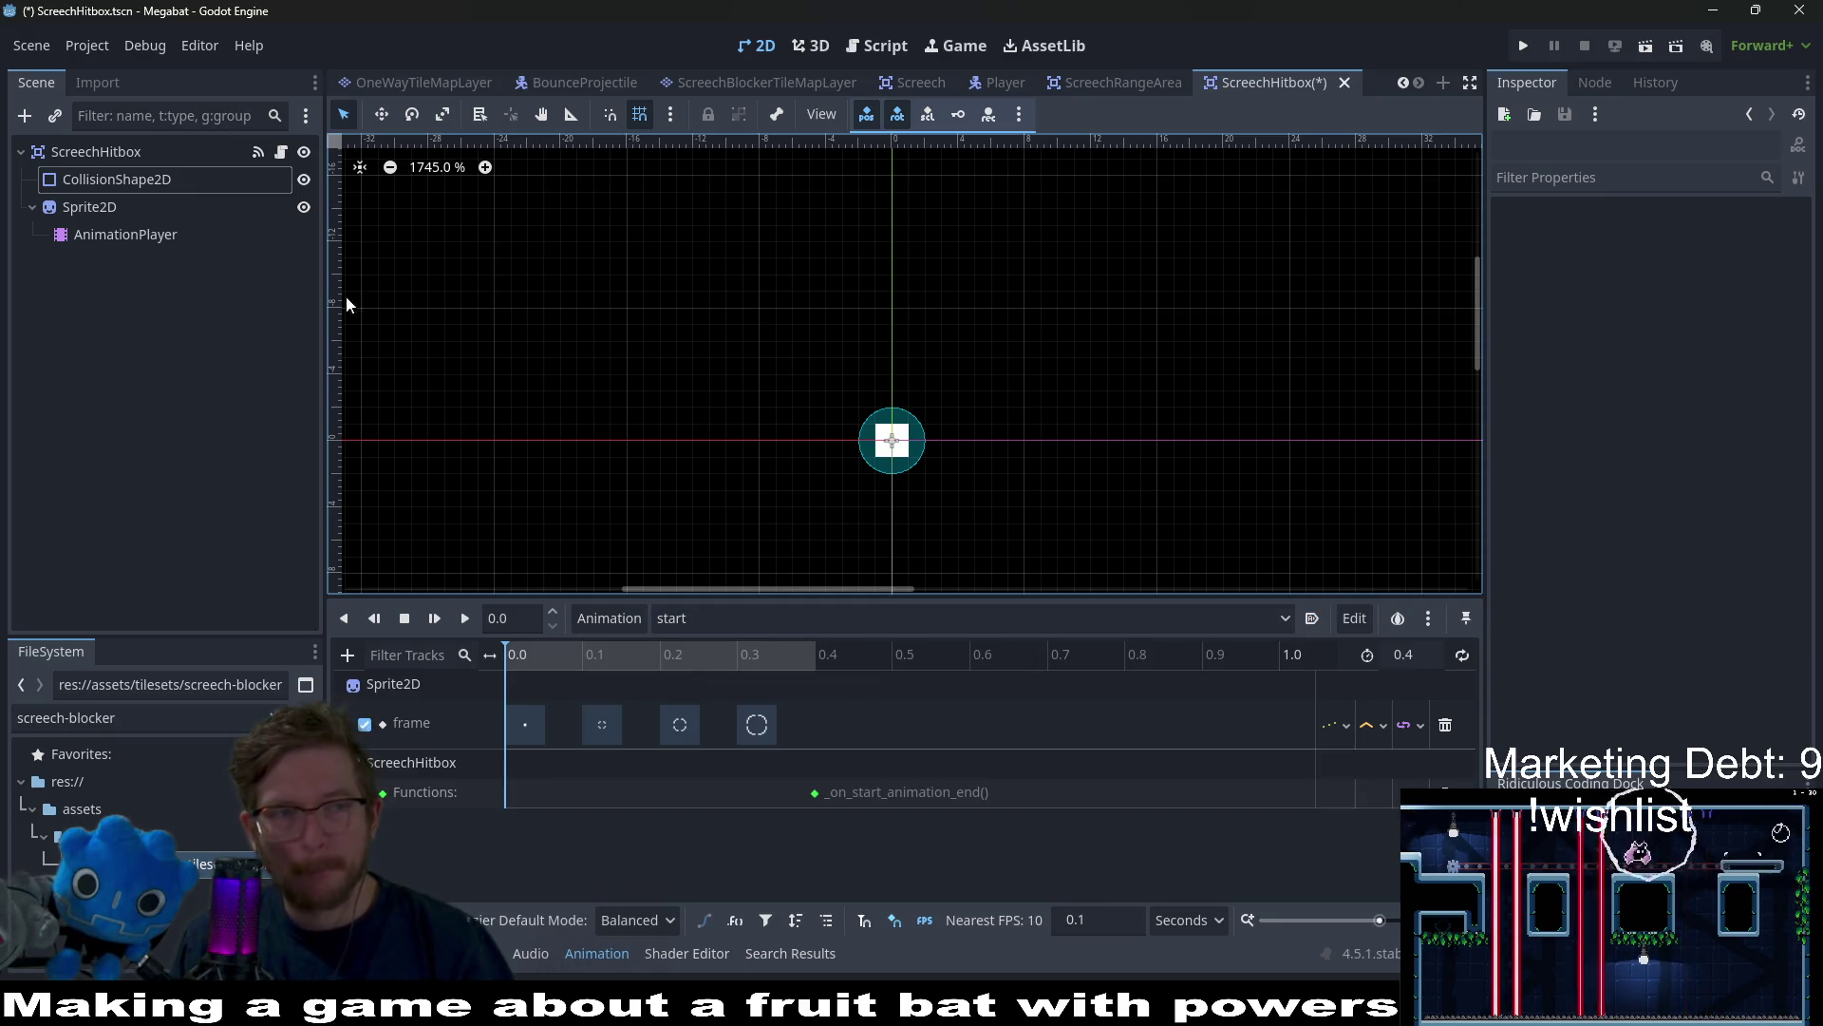
Inspect Sprite2D, ScreechHitbox and CollisionShape2D, confirming the circle radius is 2 px
click(88, 207)
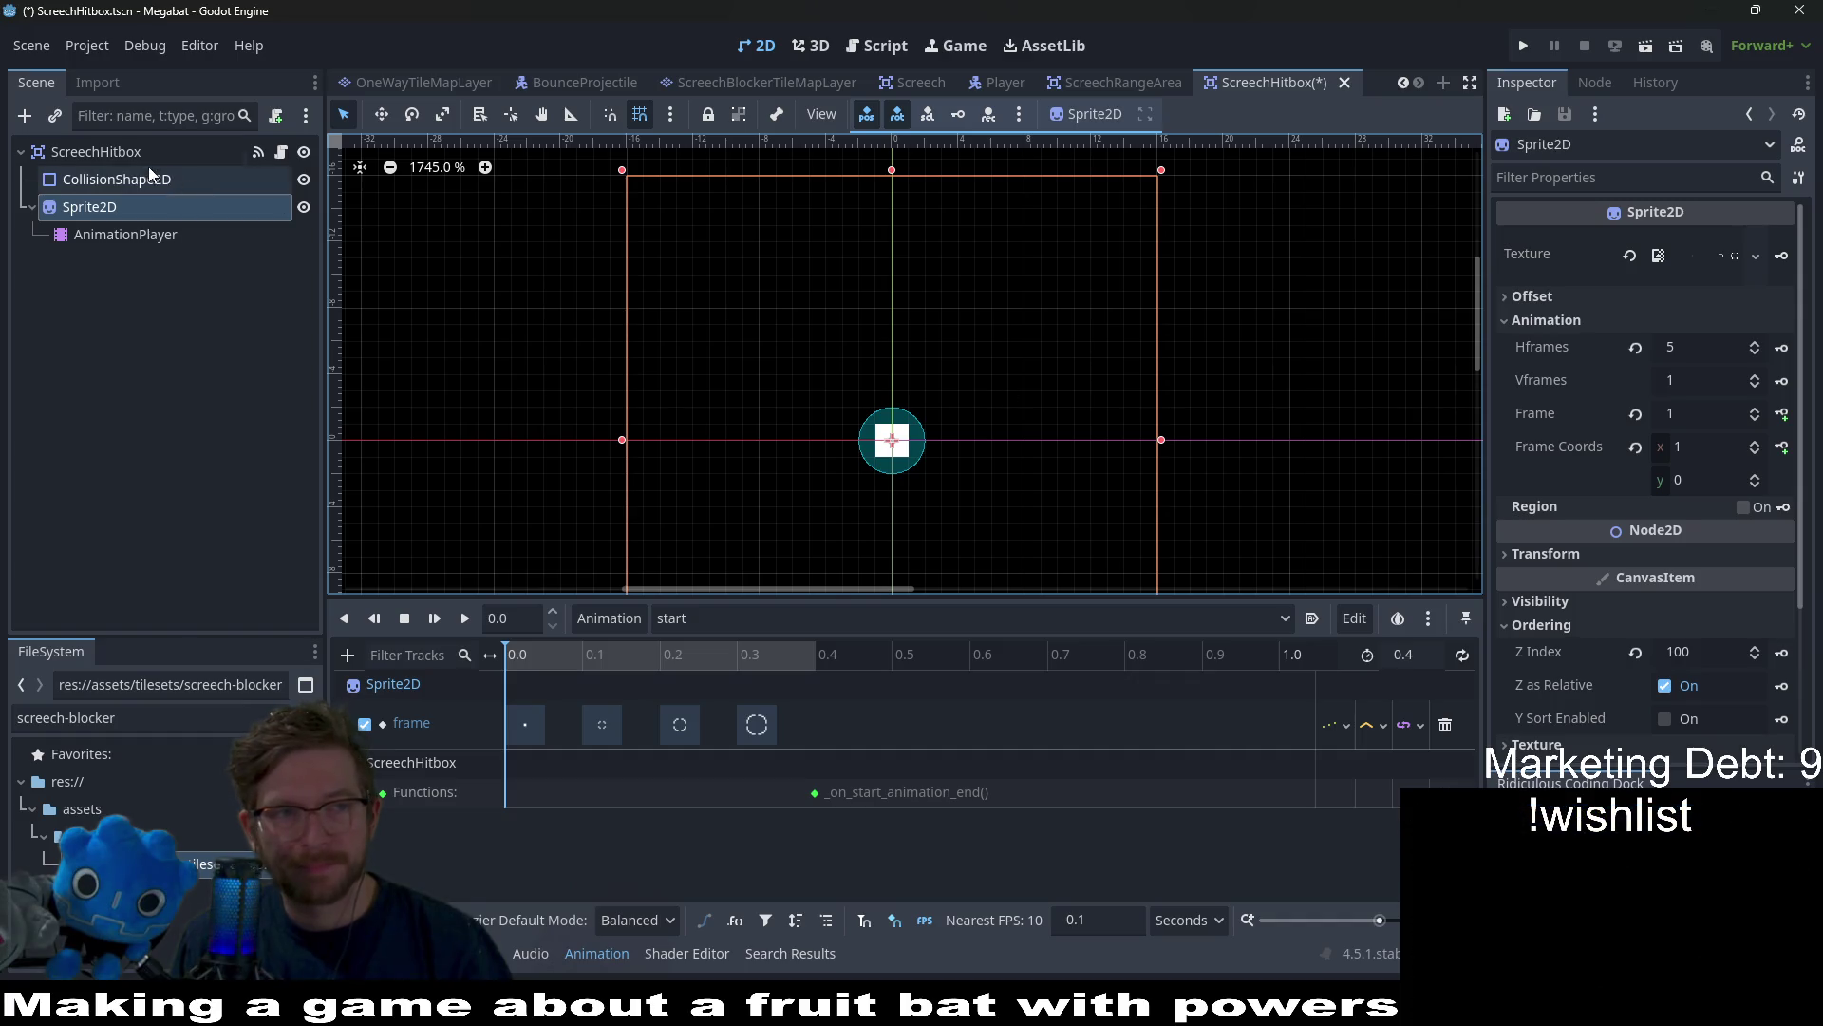
click(96, 151)
click(118, 178)
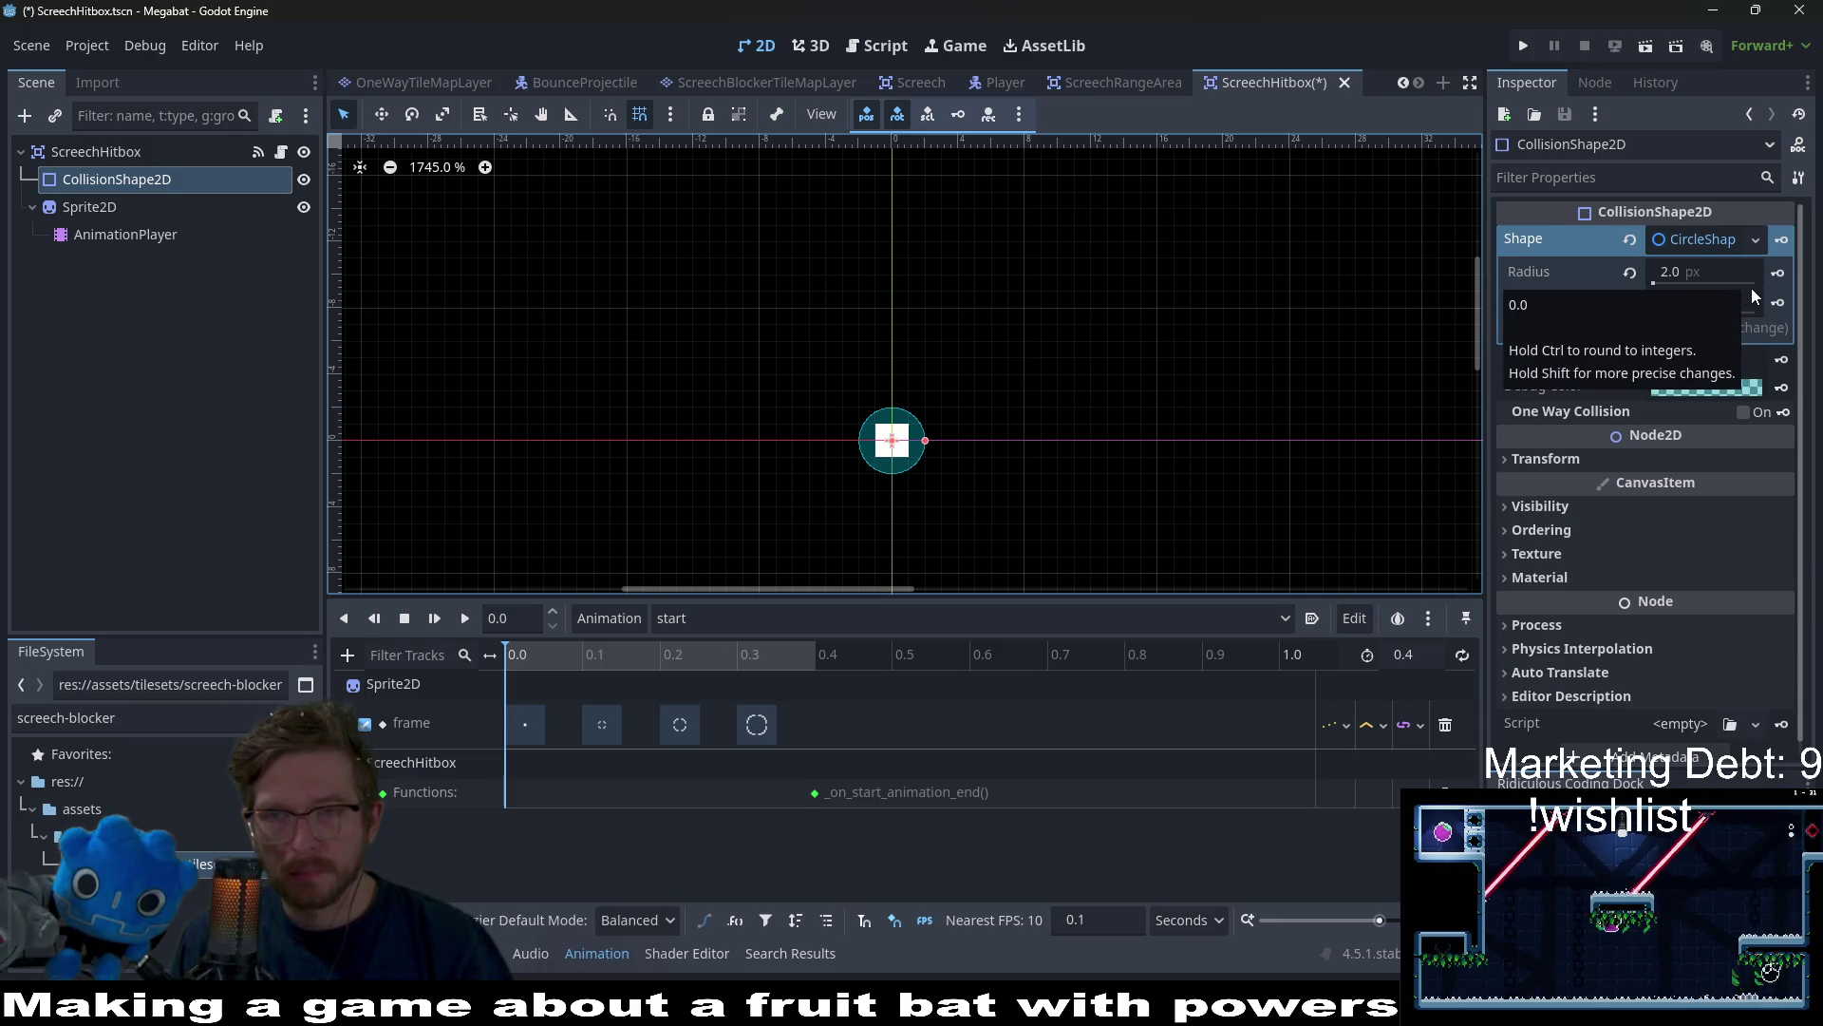
mouse_move(1768, 271)
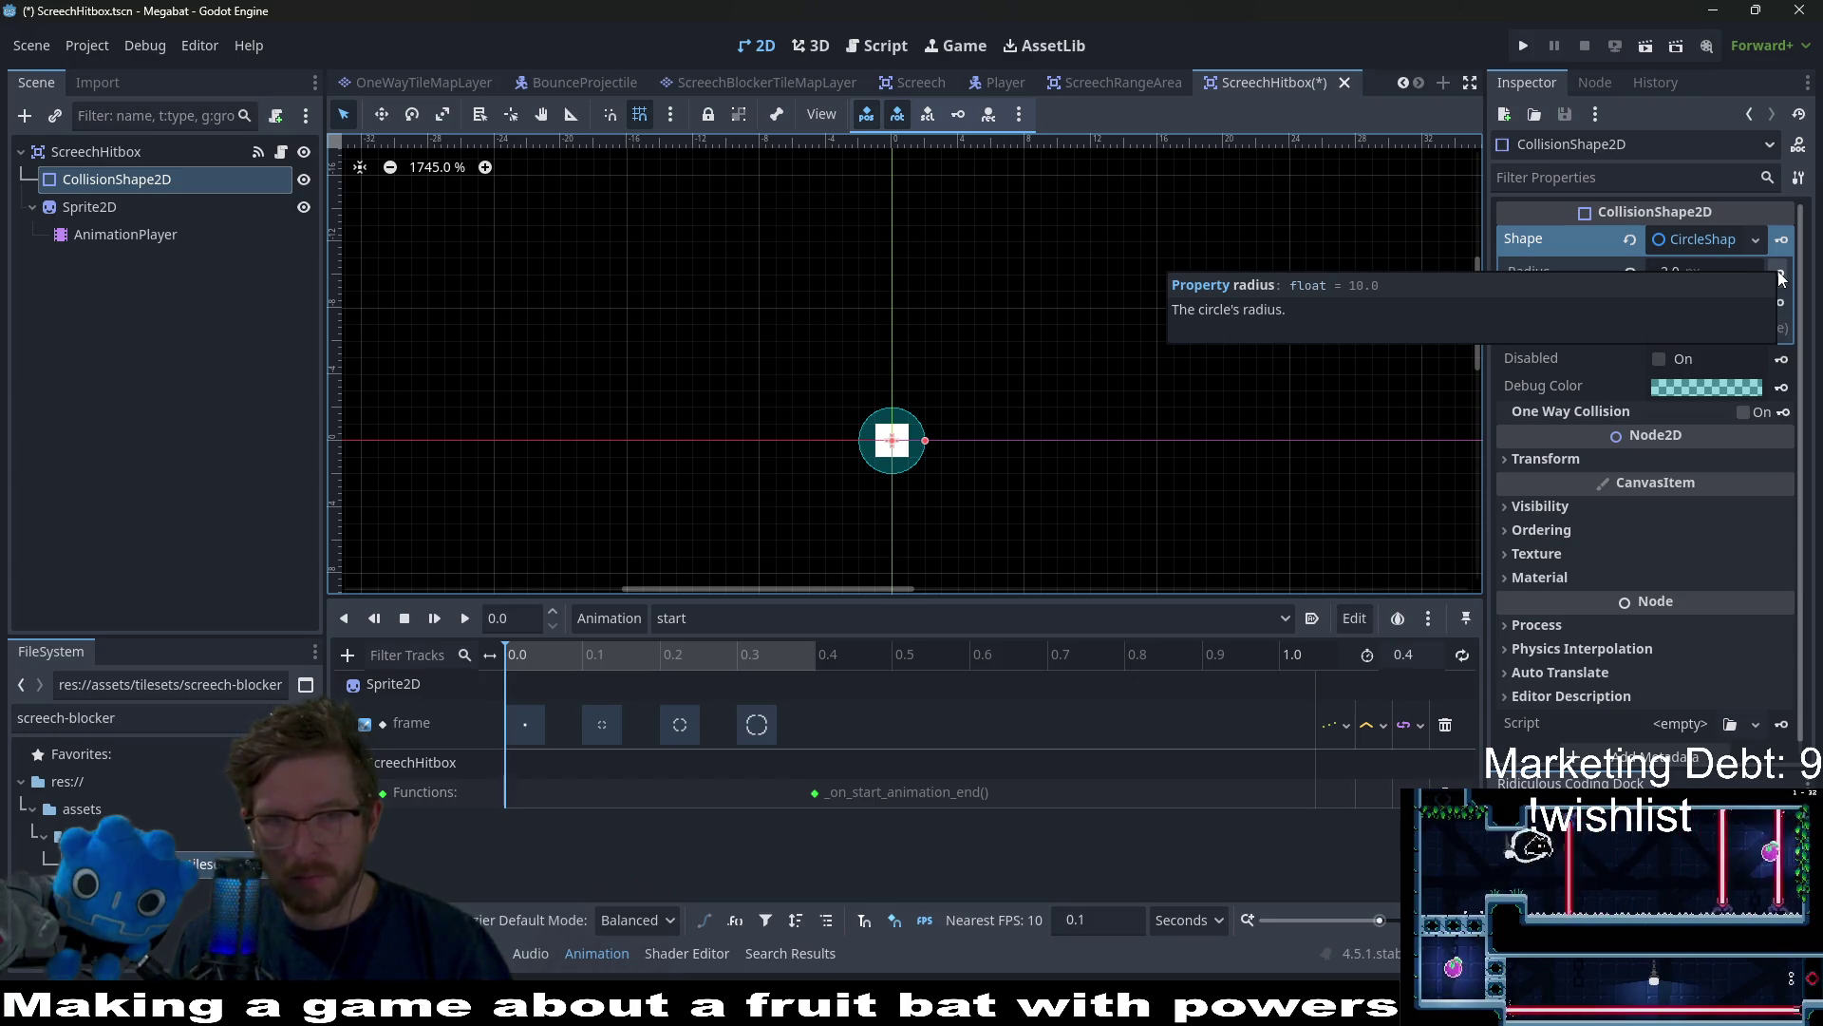
In start, key the collision circle's shape:radius at 4 px, creating the track
click(1780, 276)
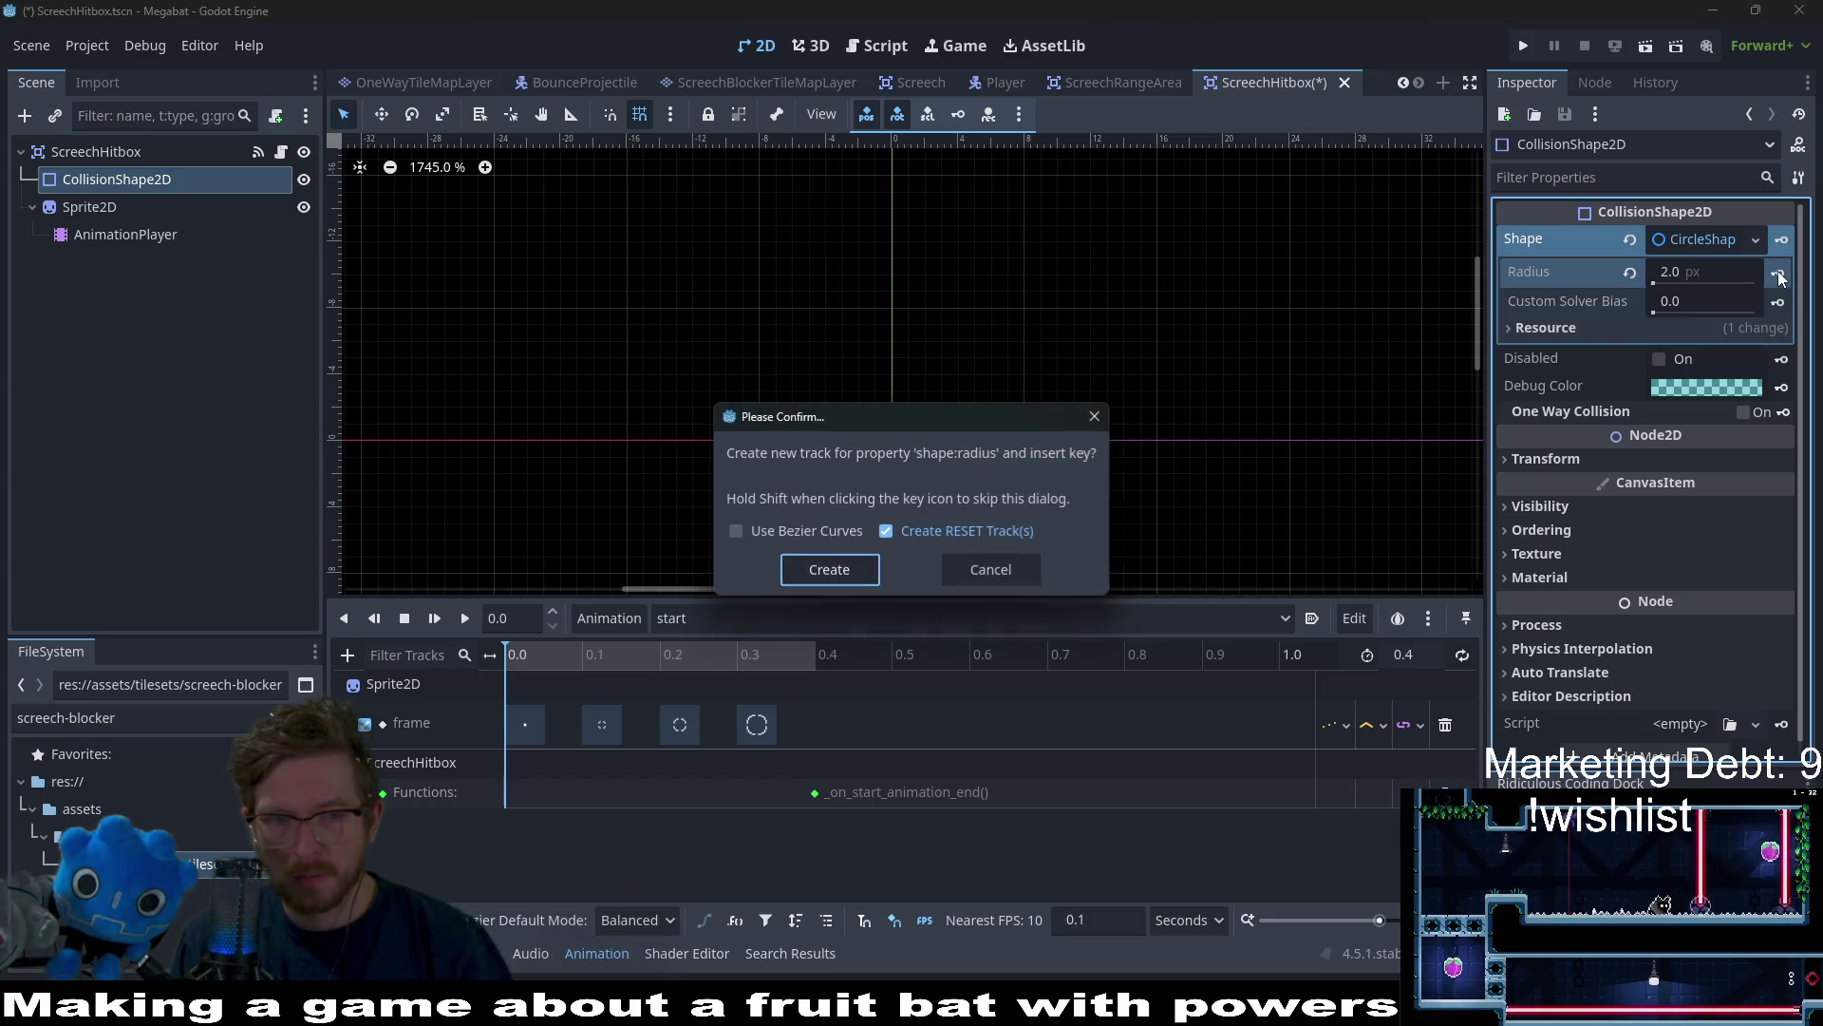
click(805, 567)
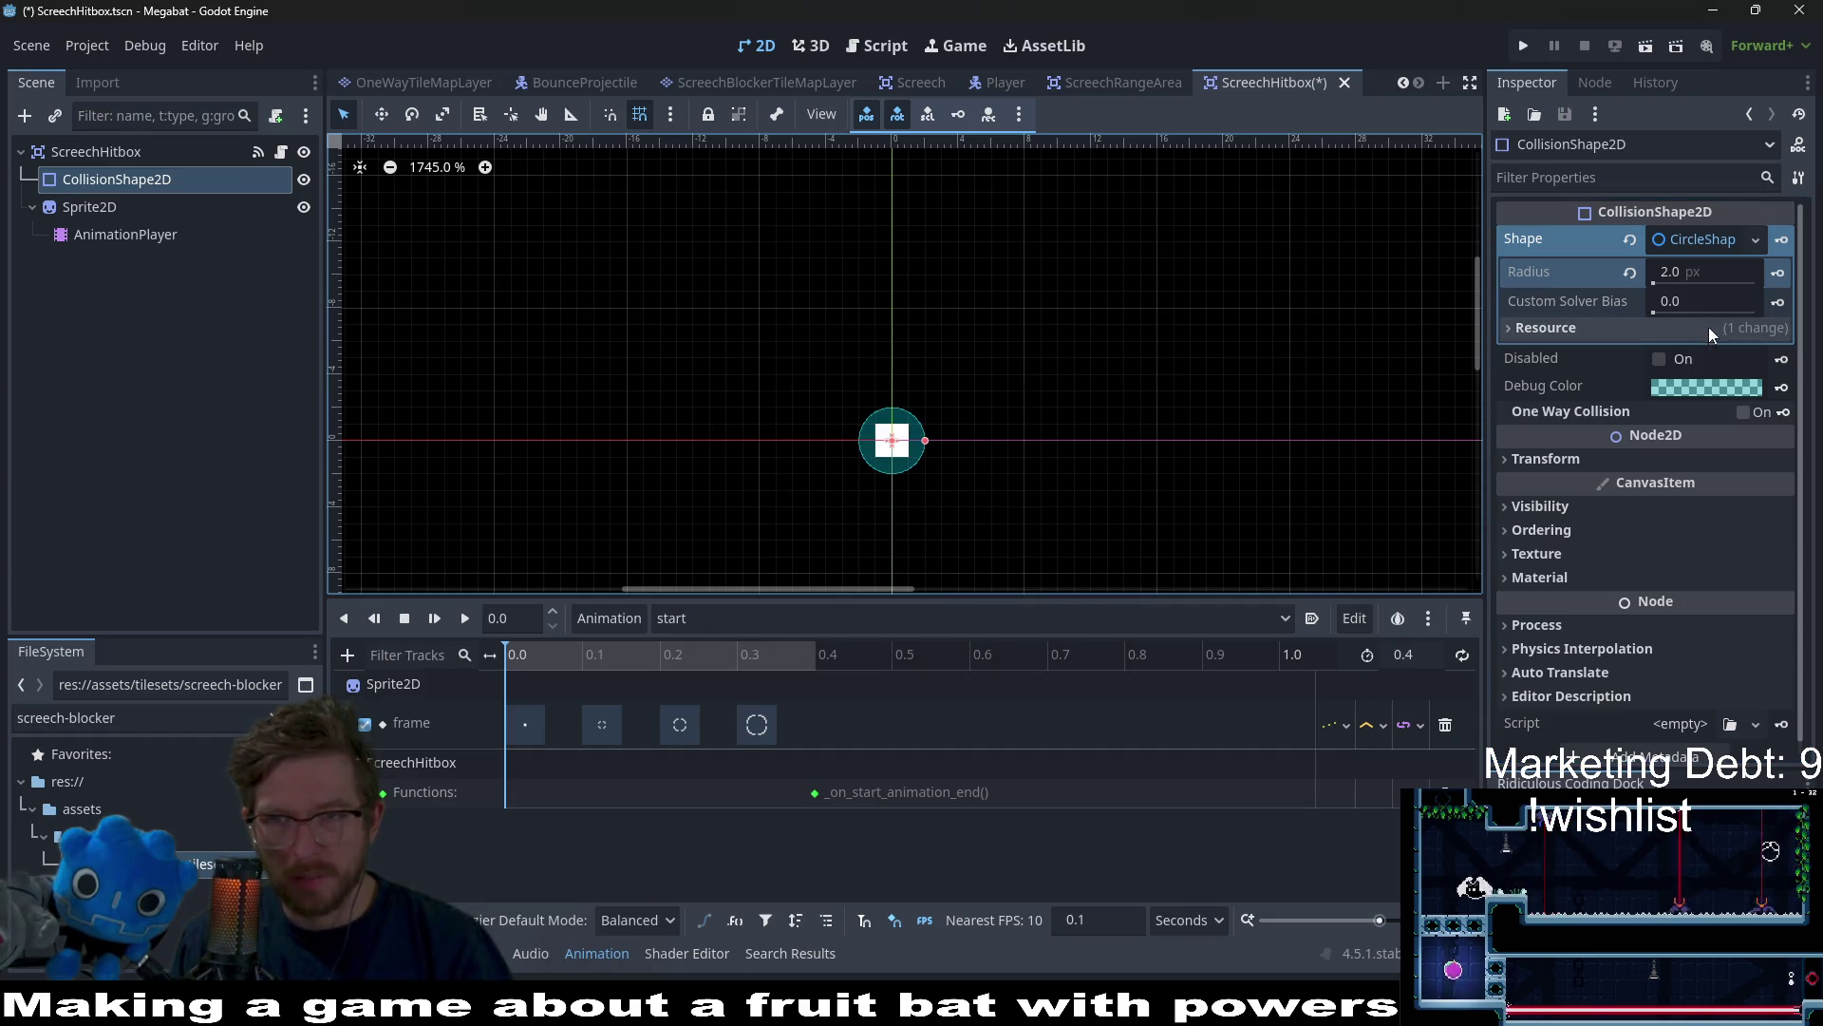
click(1709, 275)
text(4)
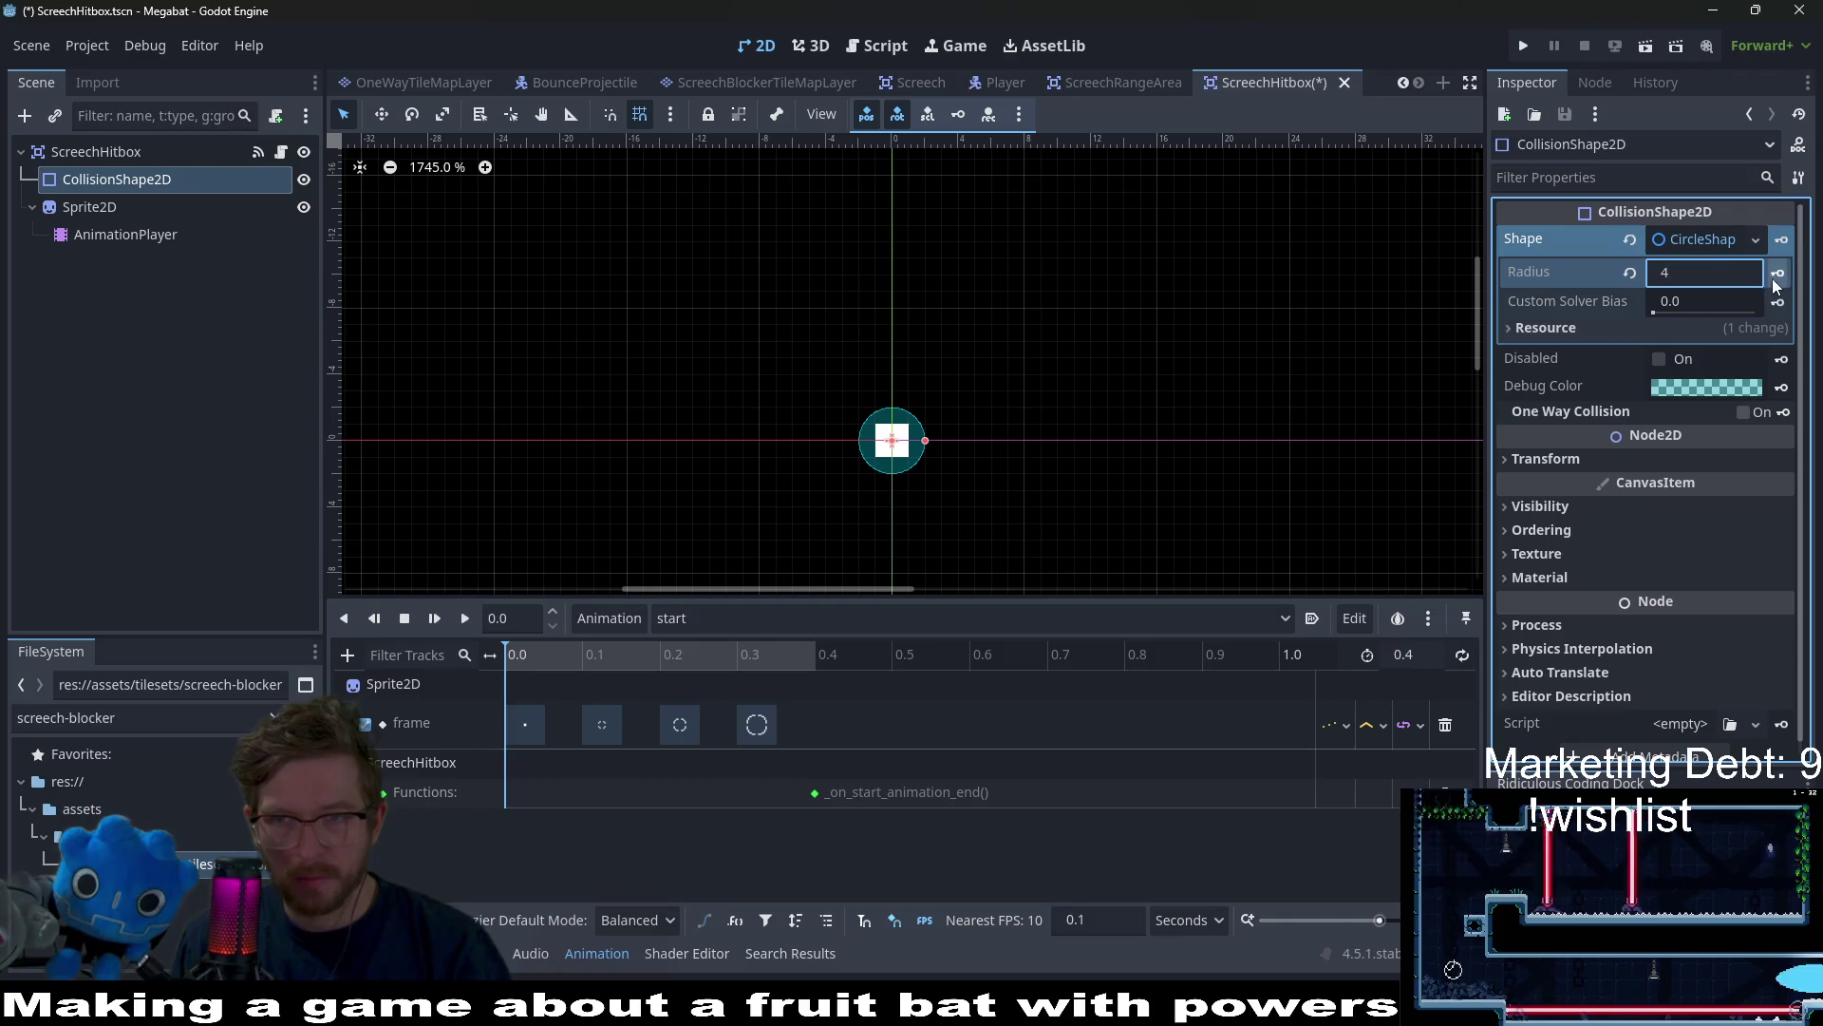
key(Return)
click(1778, 273)
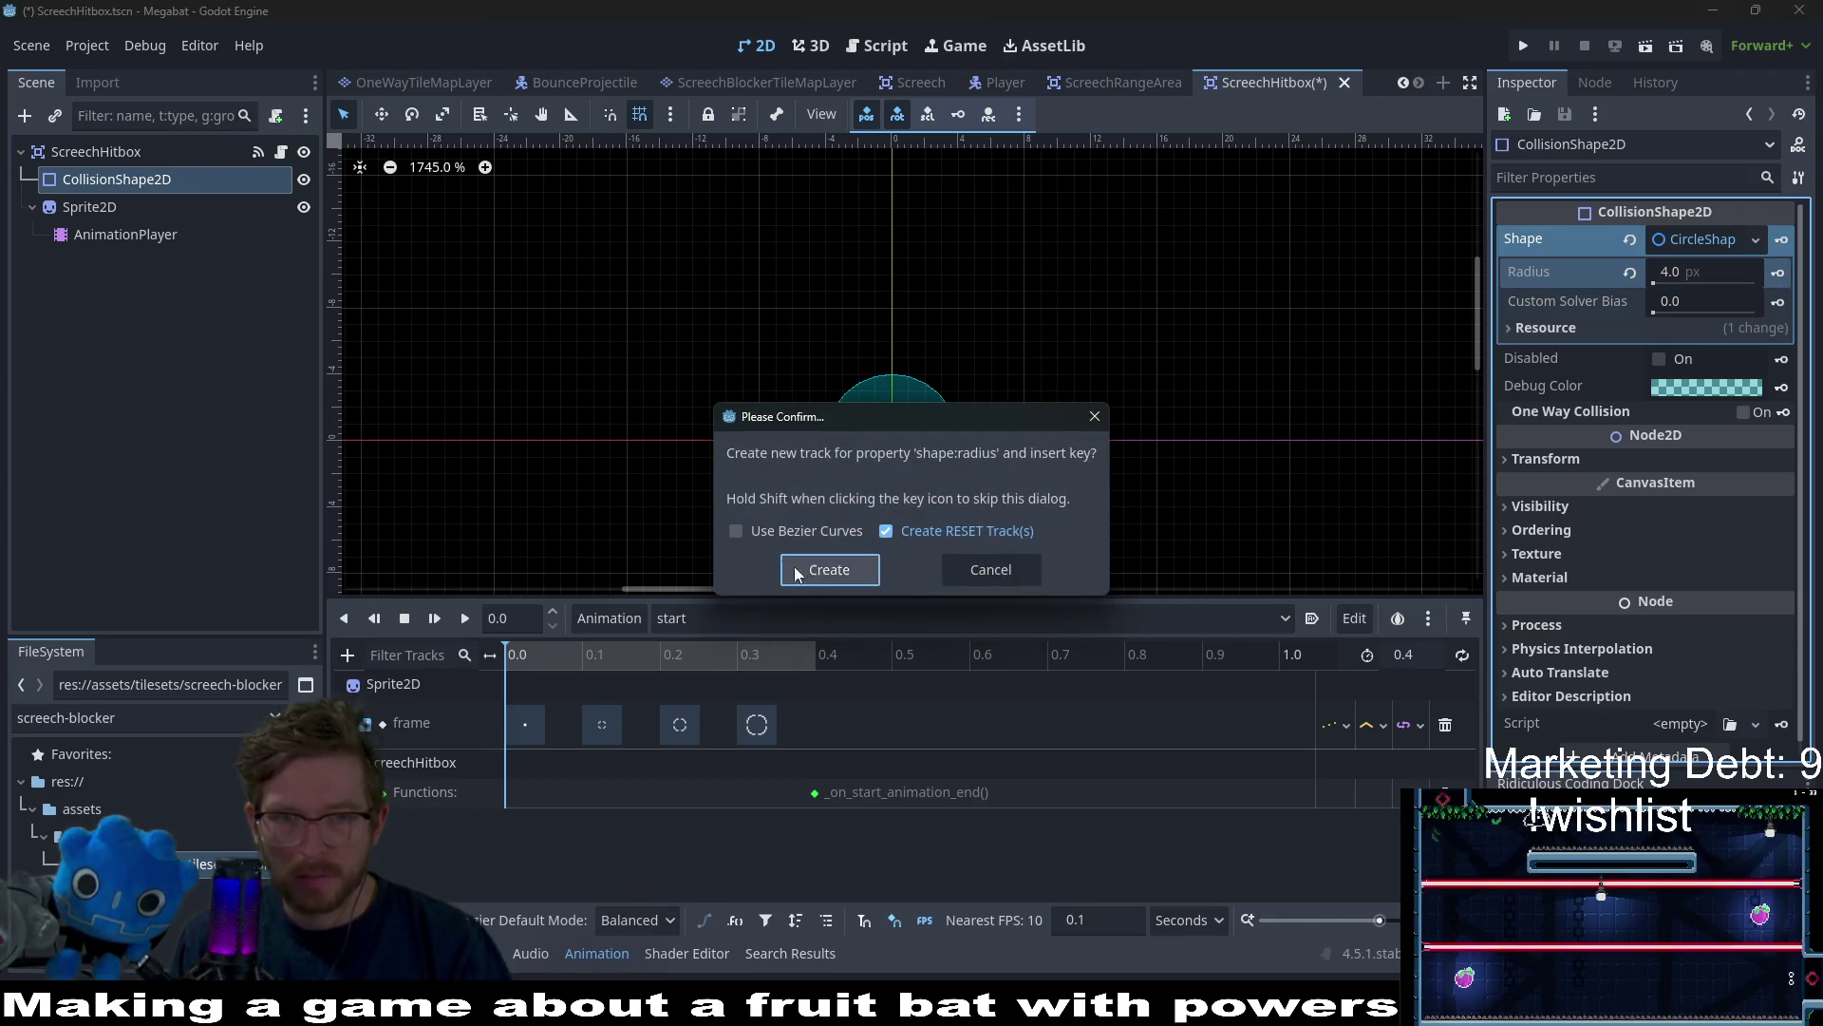
click(830, 569)
In start_disabled, key the collision radius at 2 px, creating its track
click(968, 617)
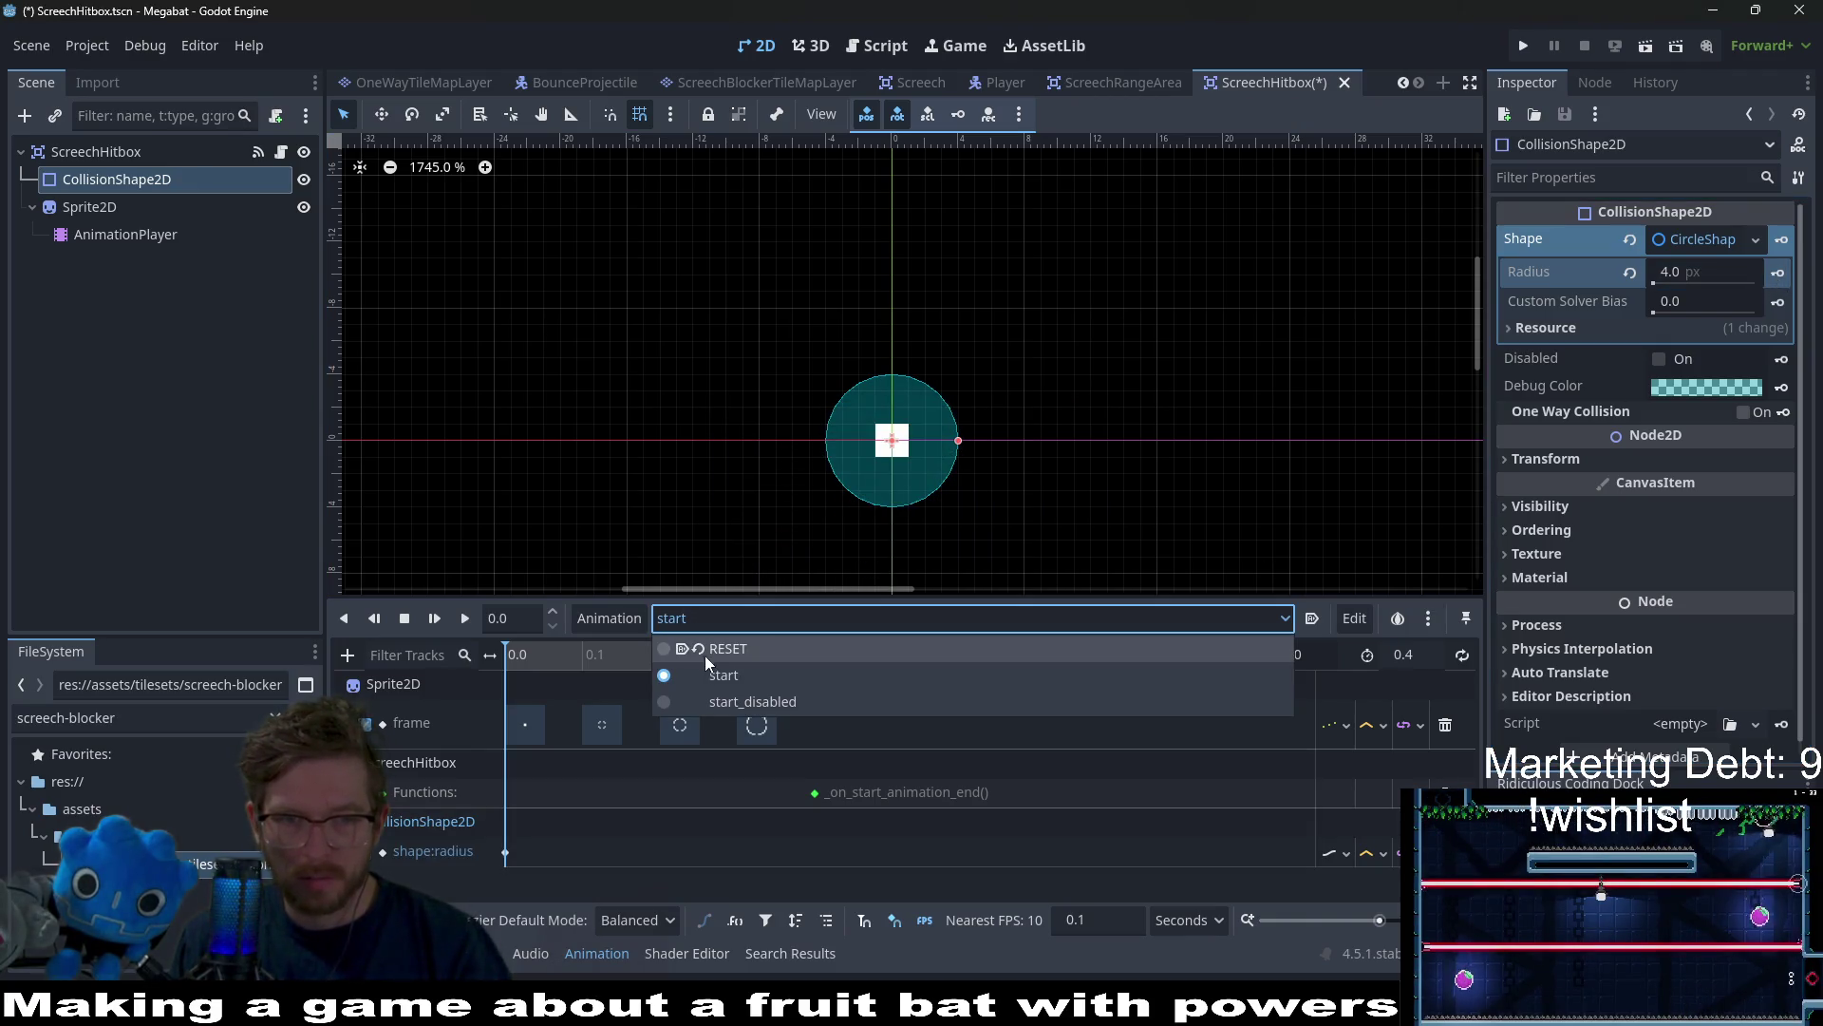
click(722, 703)
click(1699, 273)
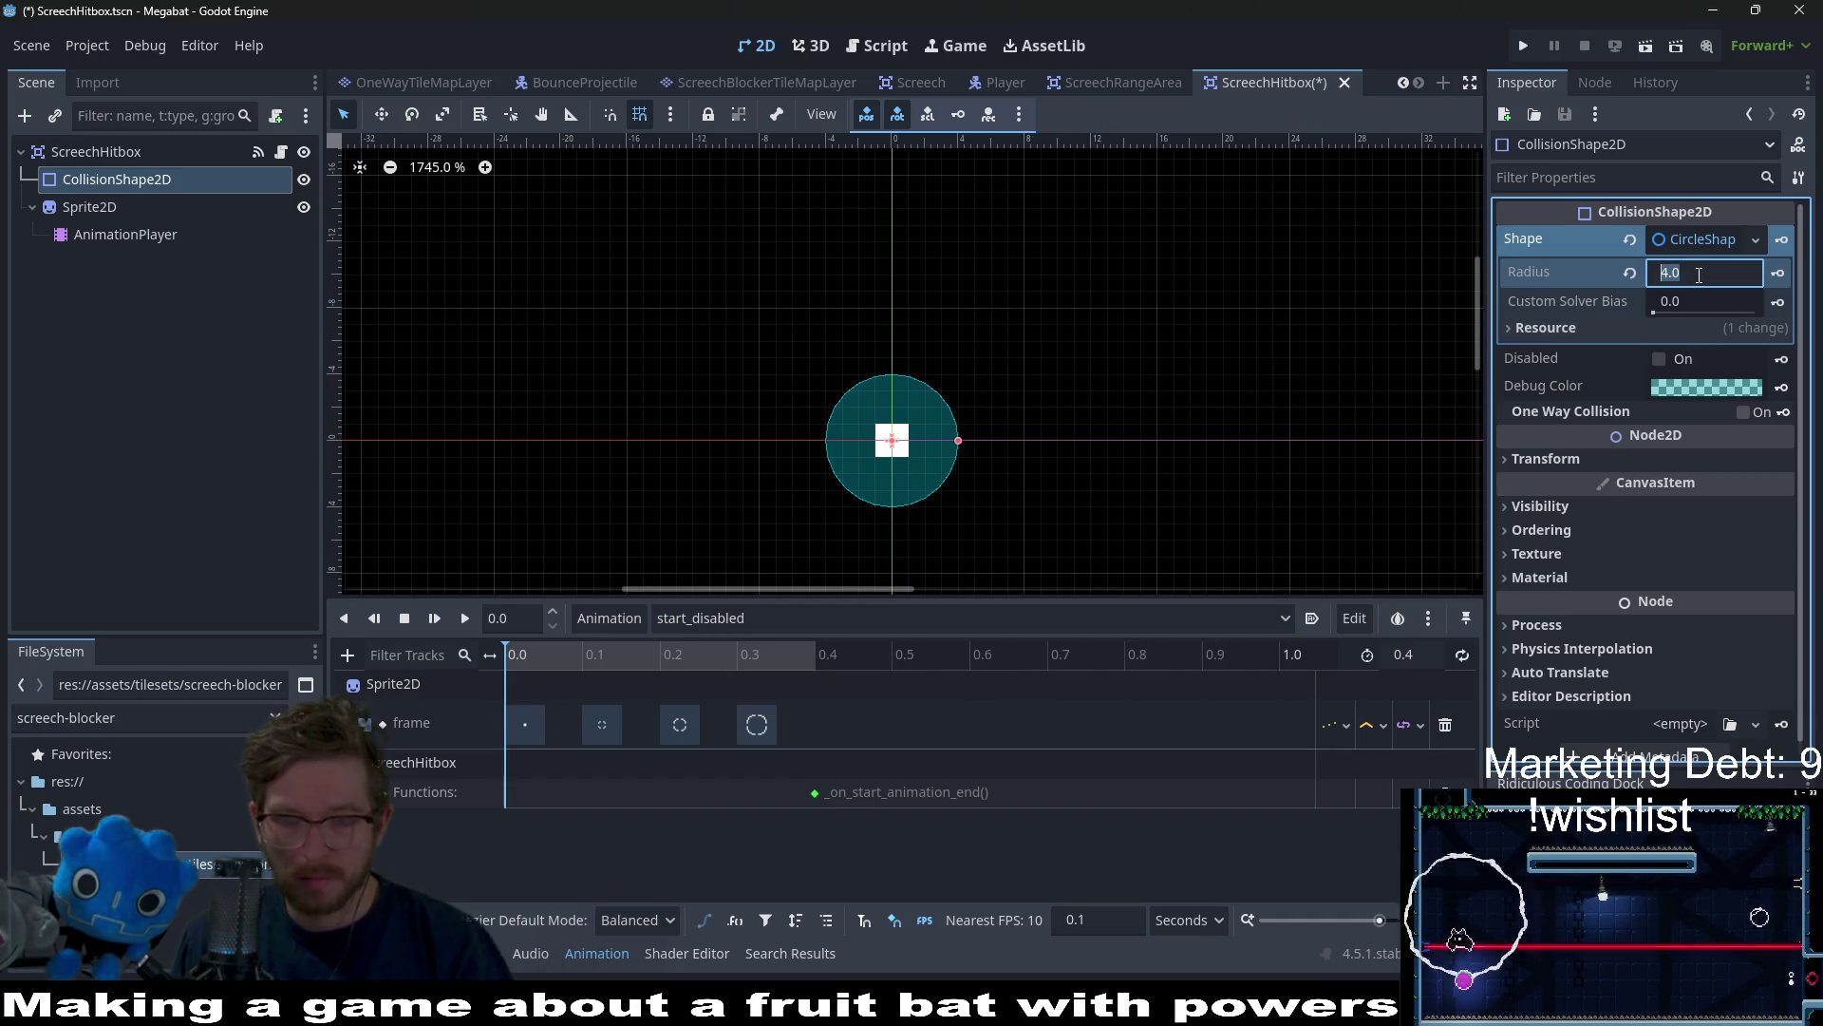
text(2)
key(Return)
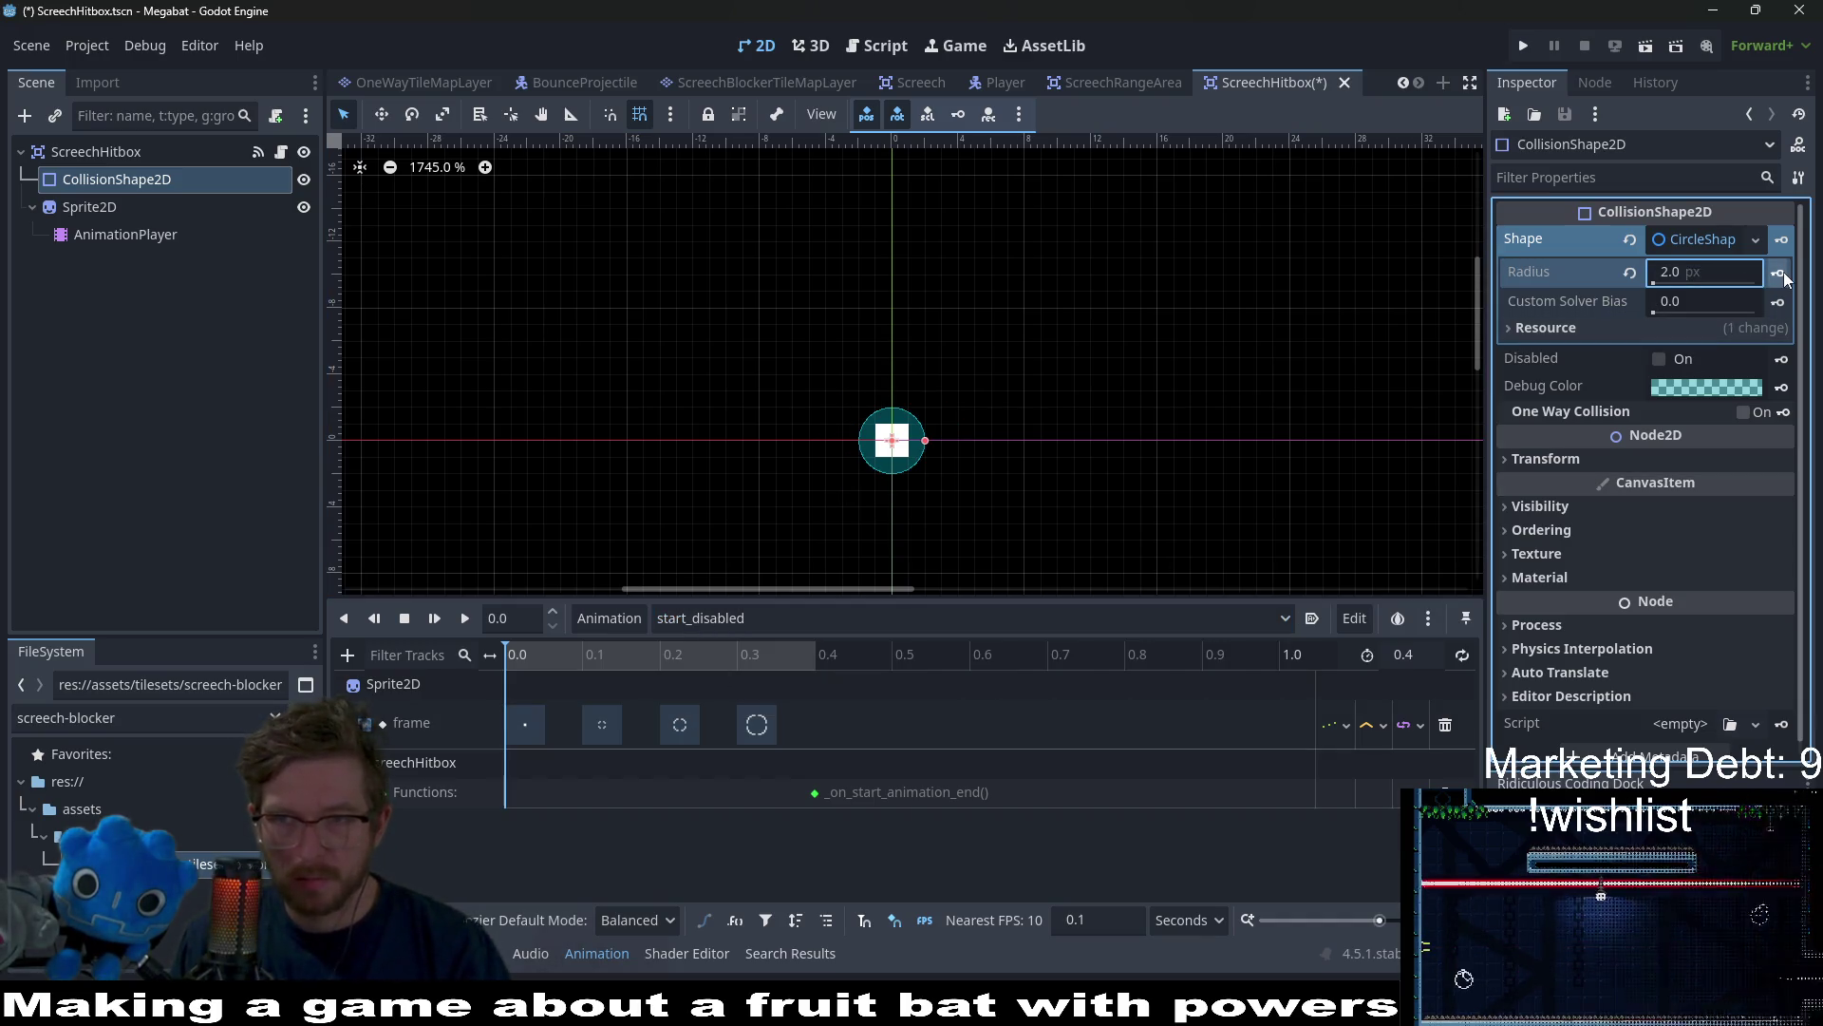
click(1779, 273)
click(848, 568)
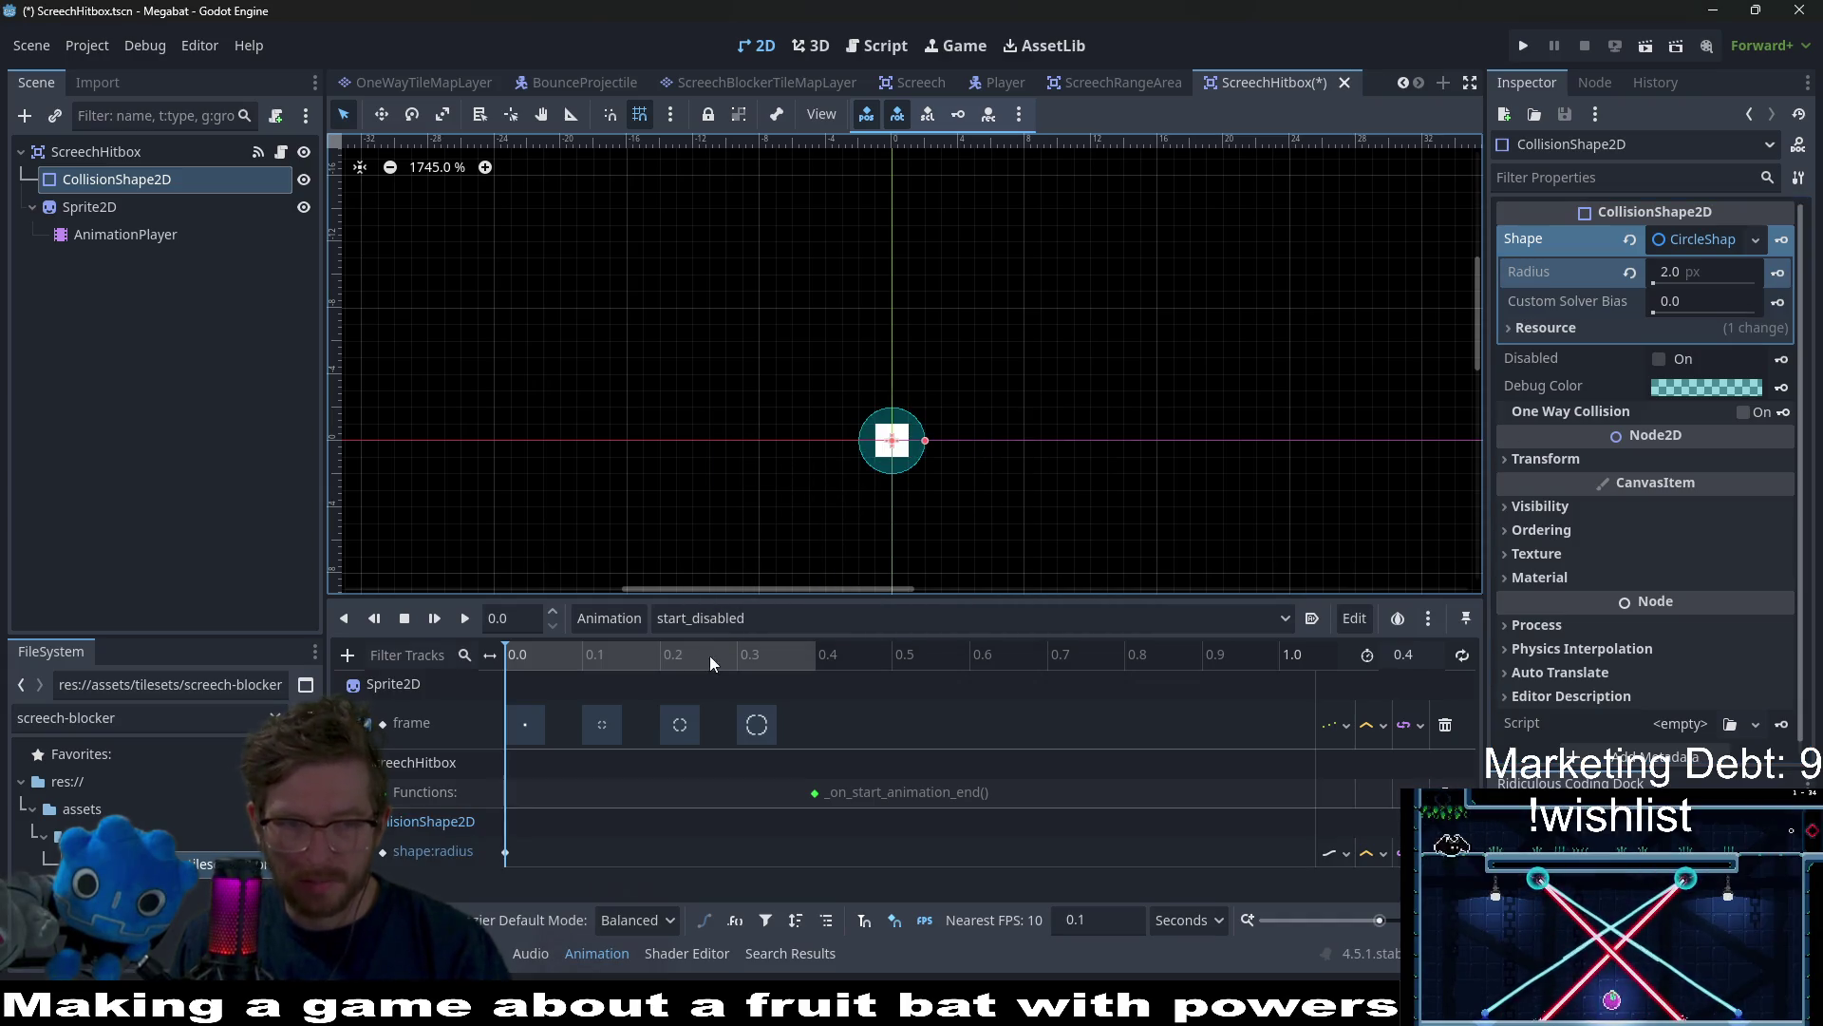
In RESET, set the collision radius back to 2 px and reselect the ScreechHitbox root
click(698, 619)
click(746, 649)
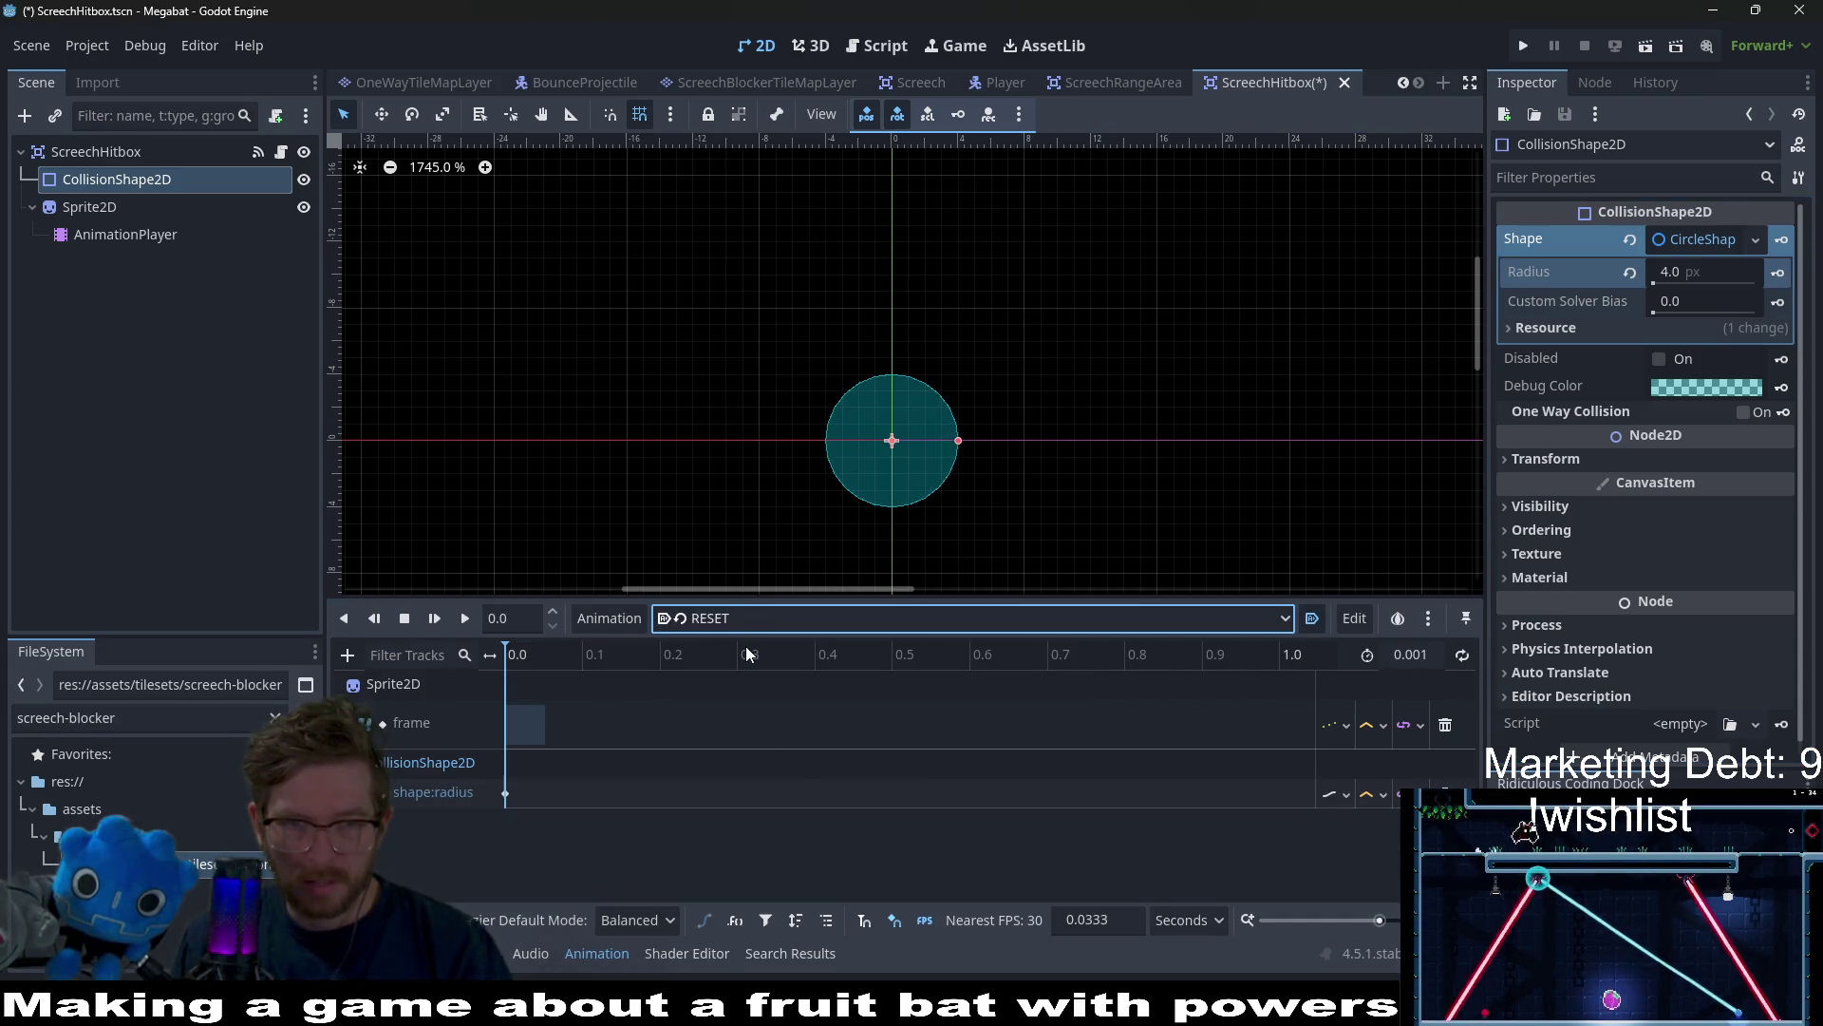
click(1688, 273)
text(2)
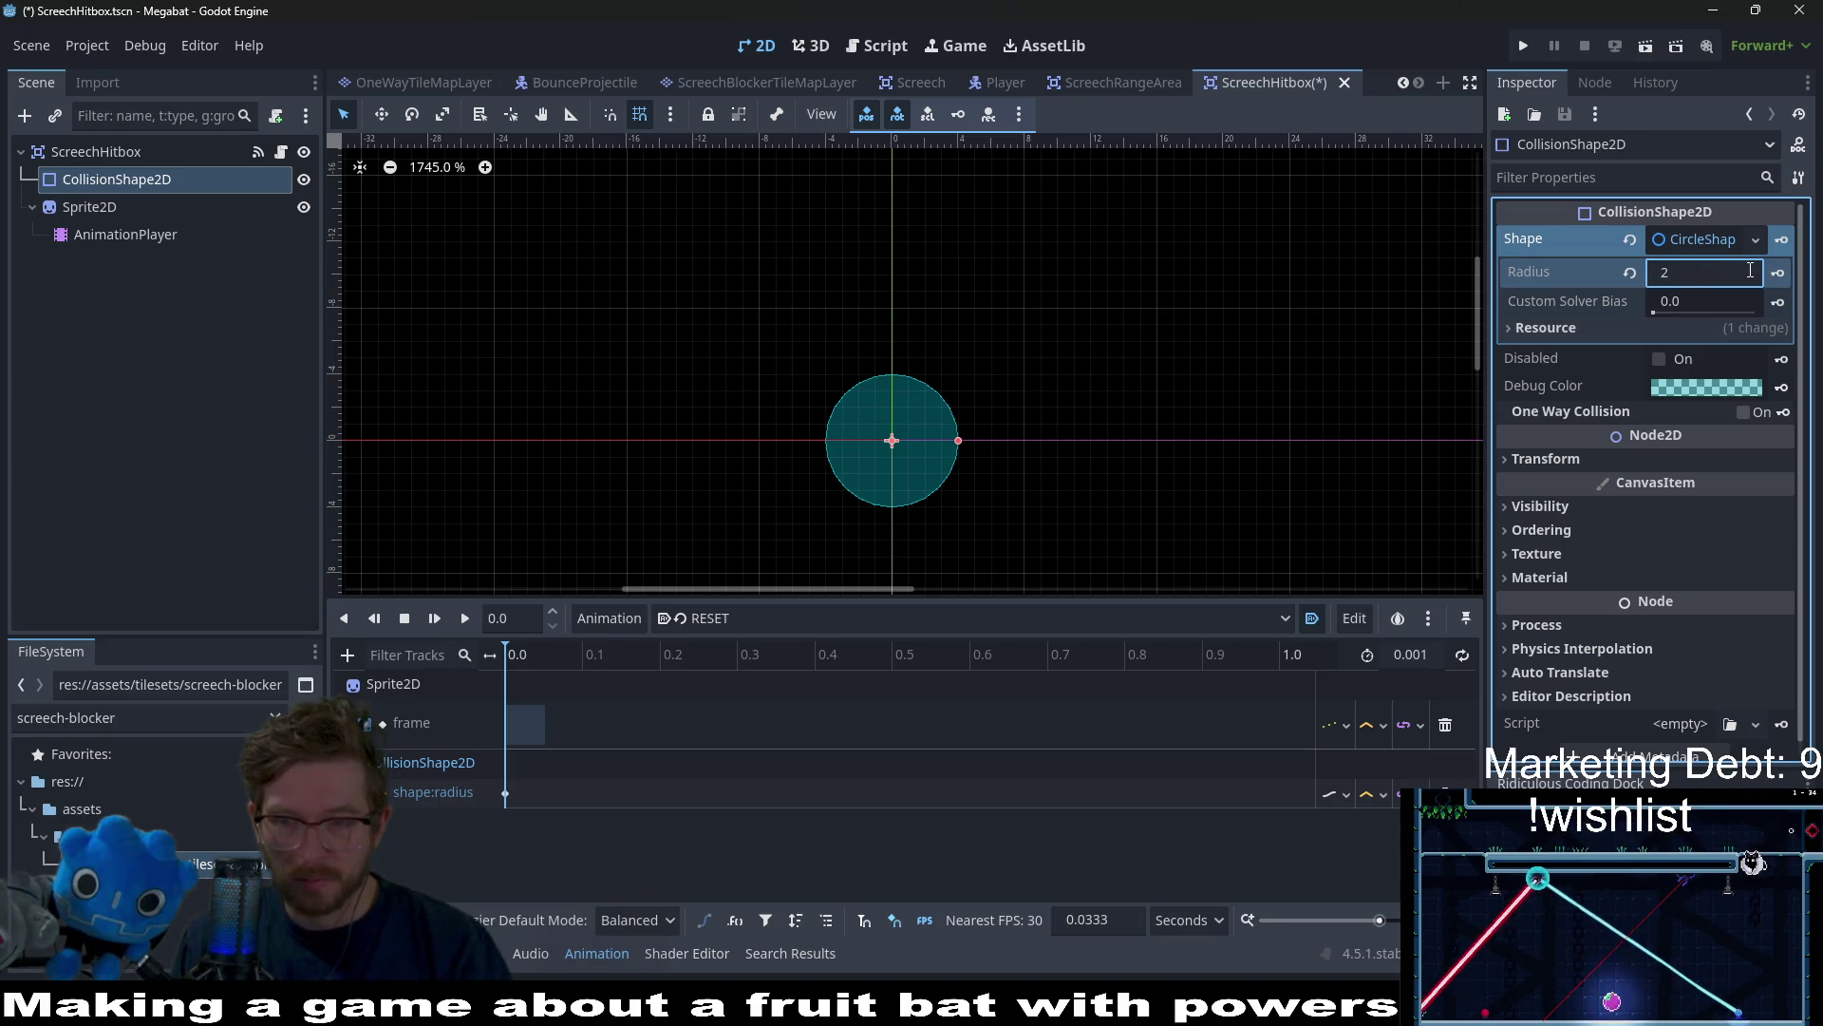
key(Return)
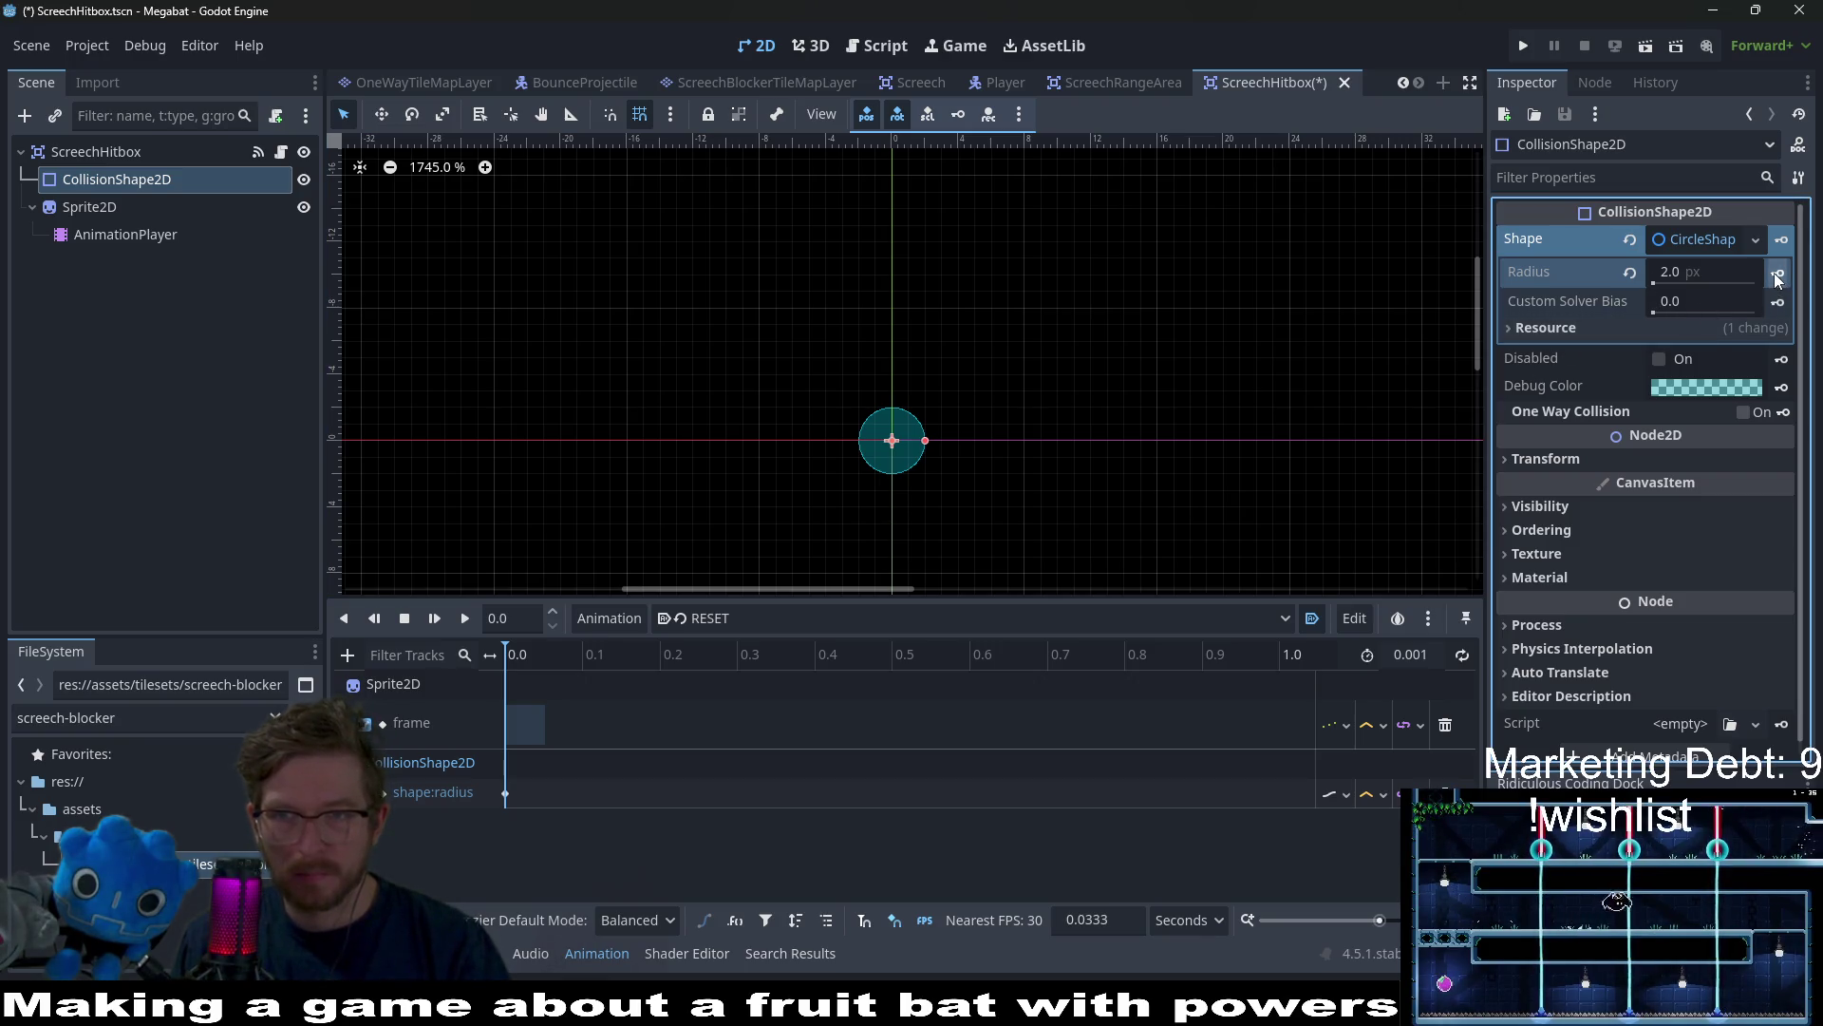
click(974, 617)
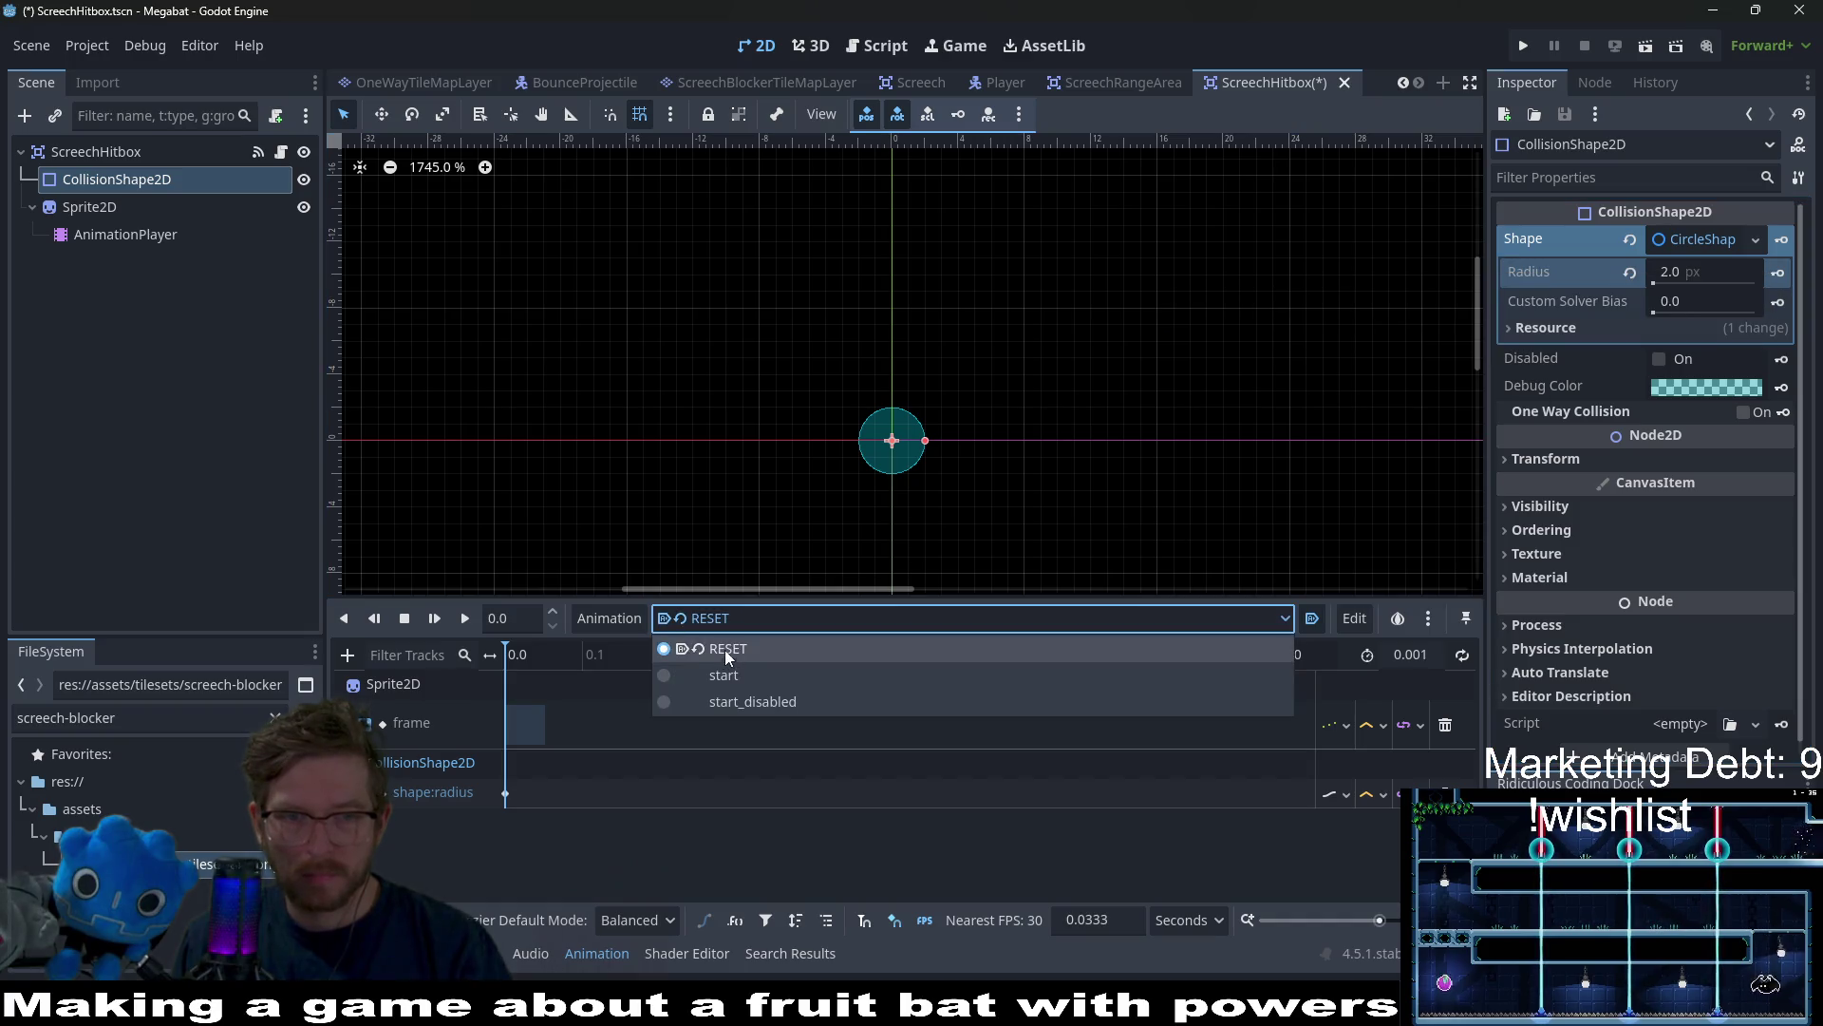
click(725, 649)
click(139, 206)
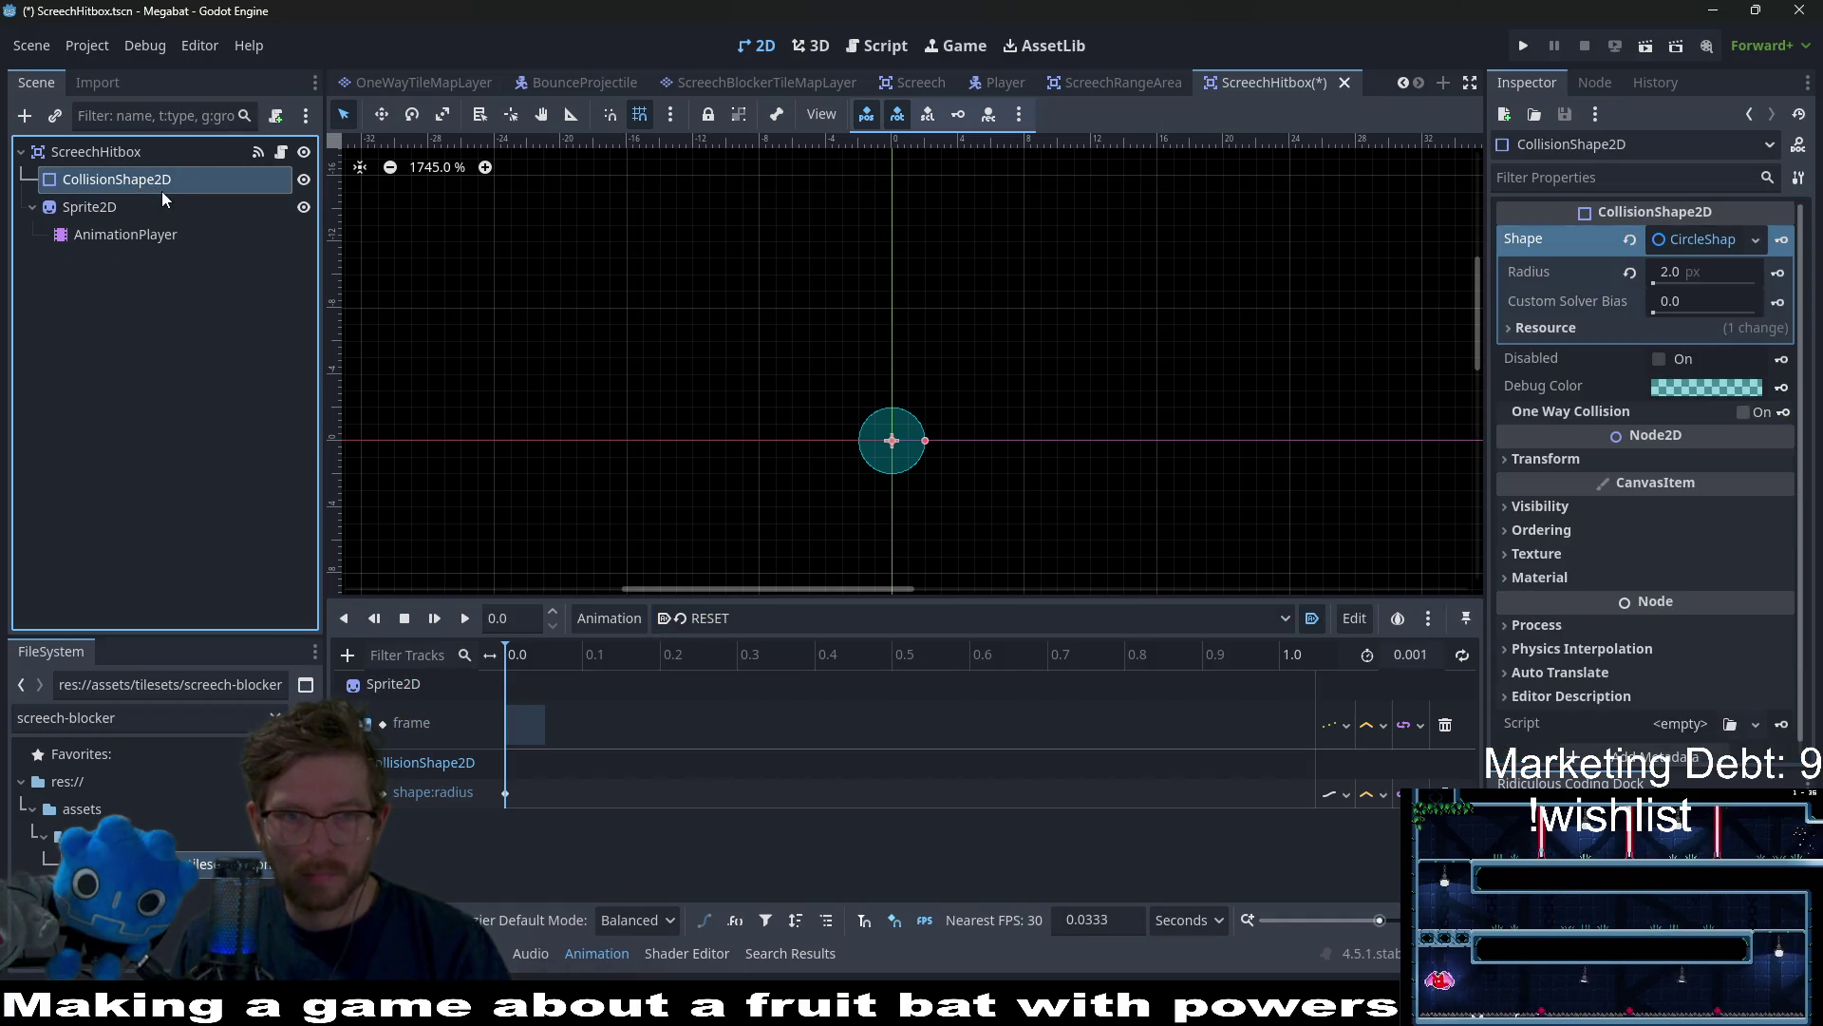
click(95, 151)
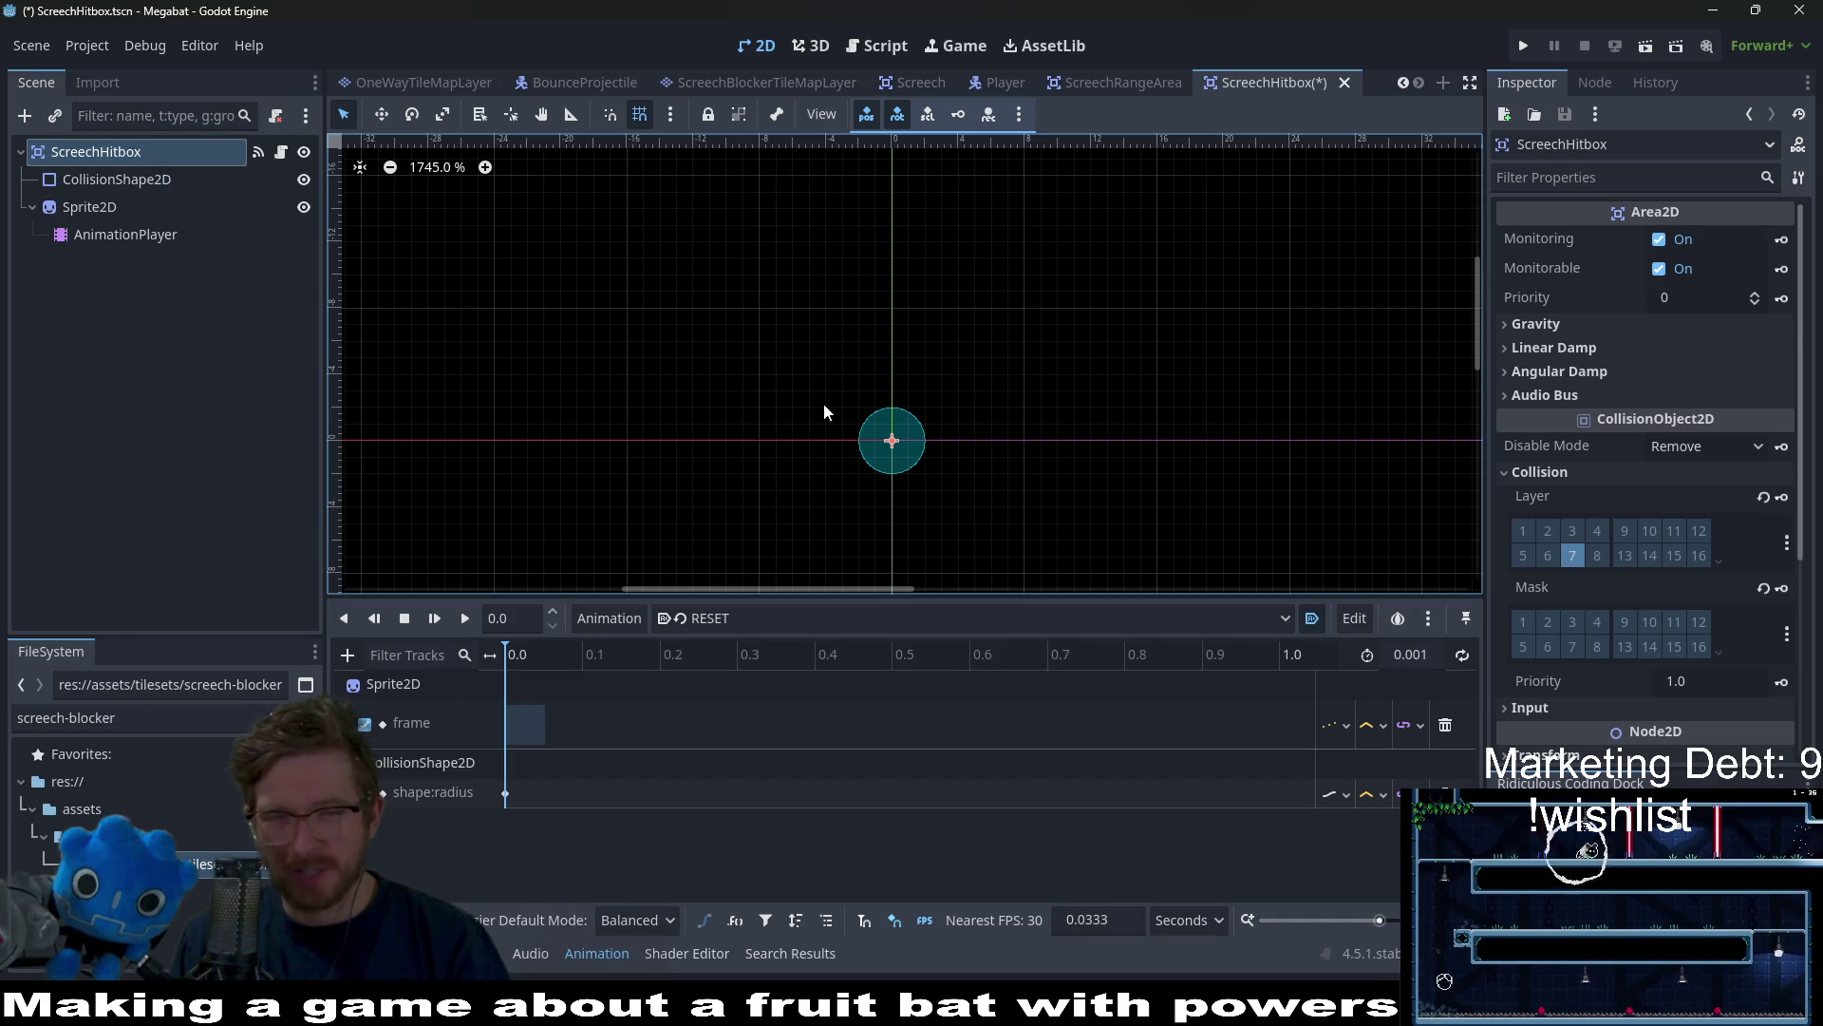
Save the ScreechHitbox scene with Ctrl+S and switch to the Player scene
key(ctrl+s)
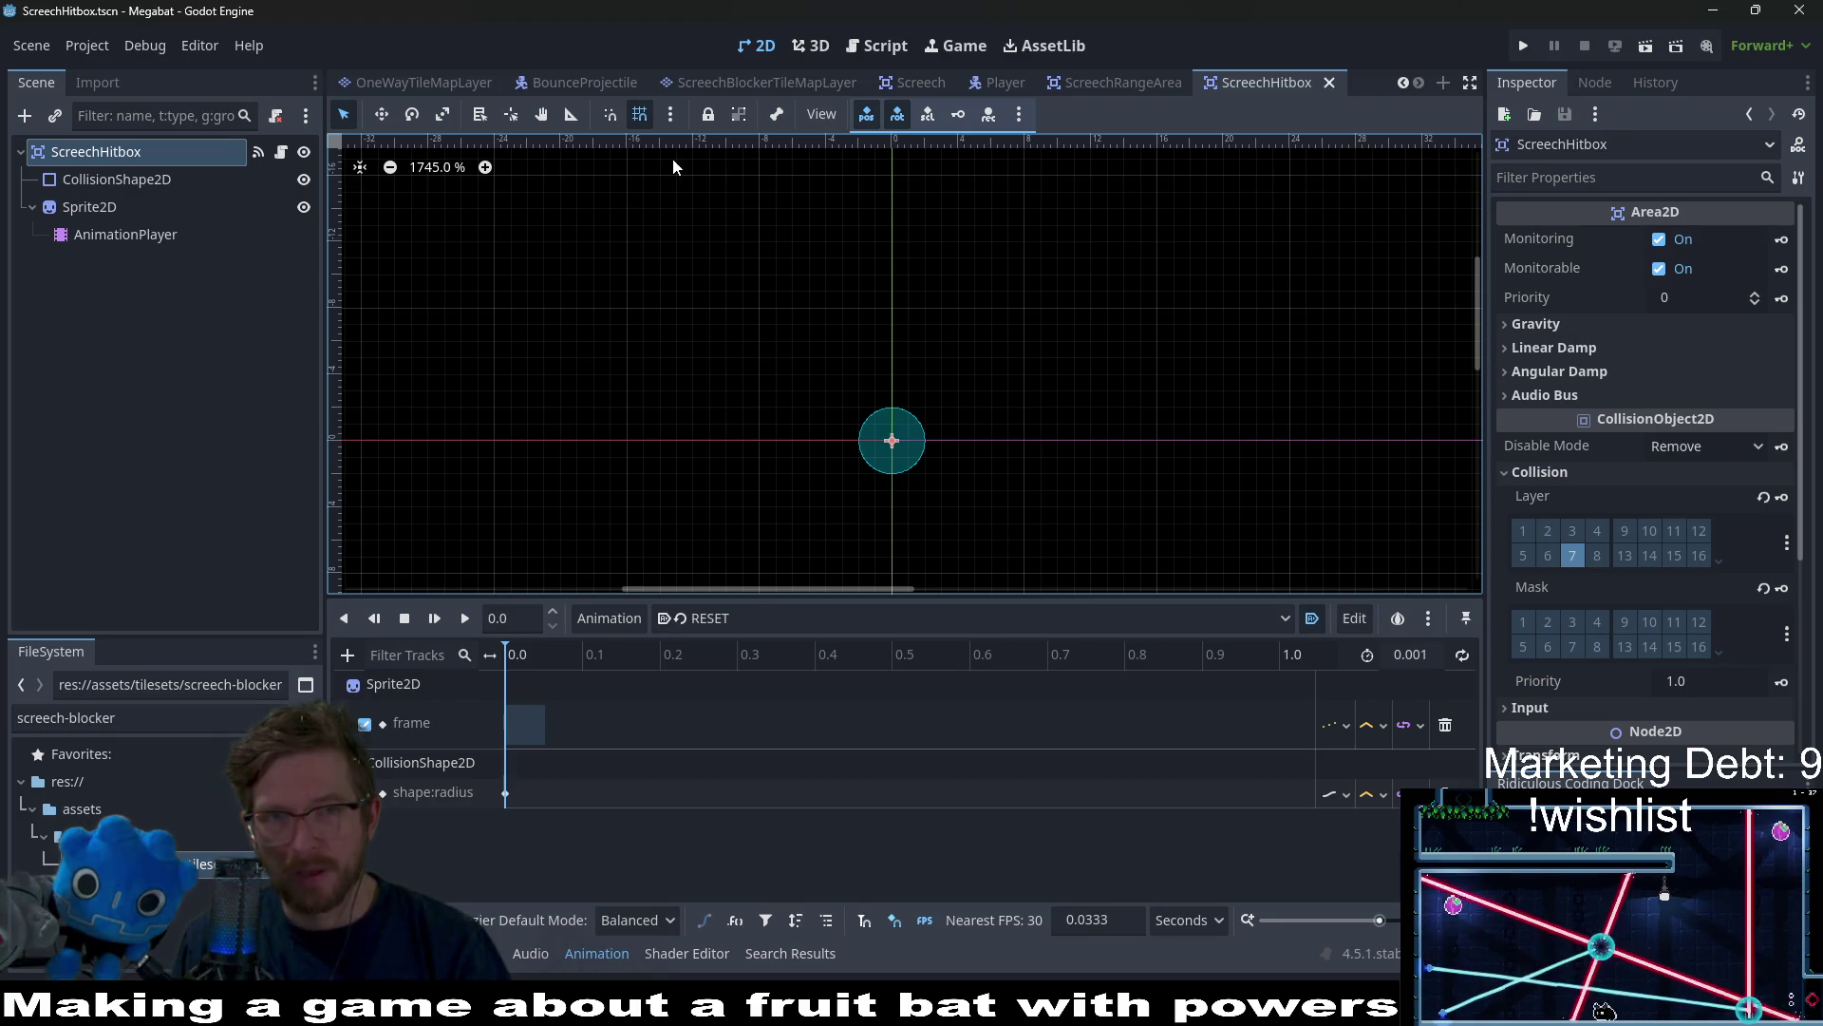
click(998, 82)
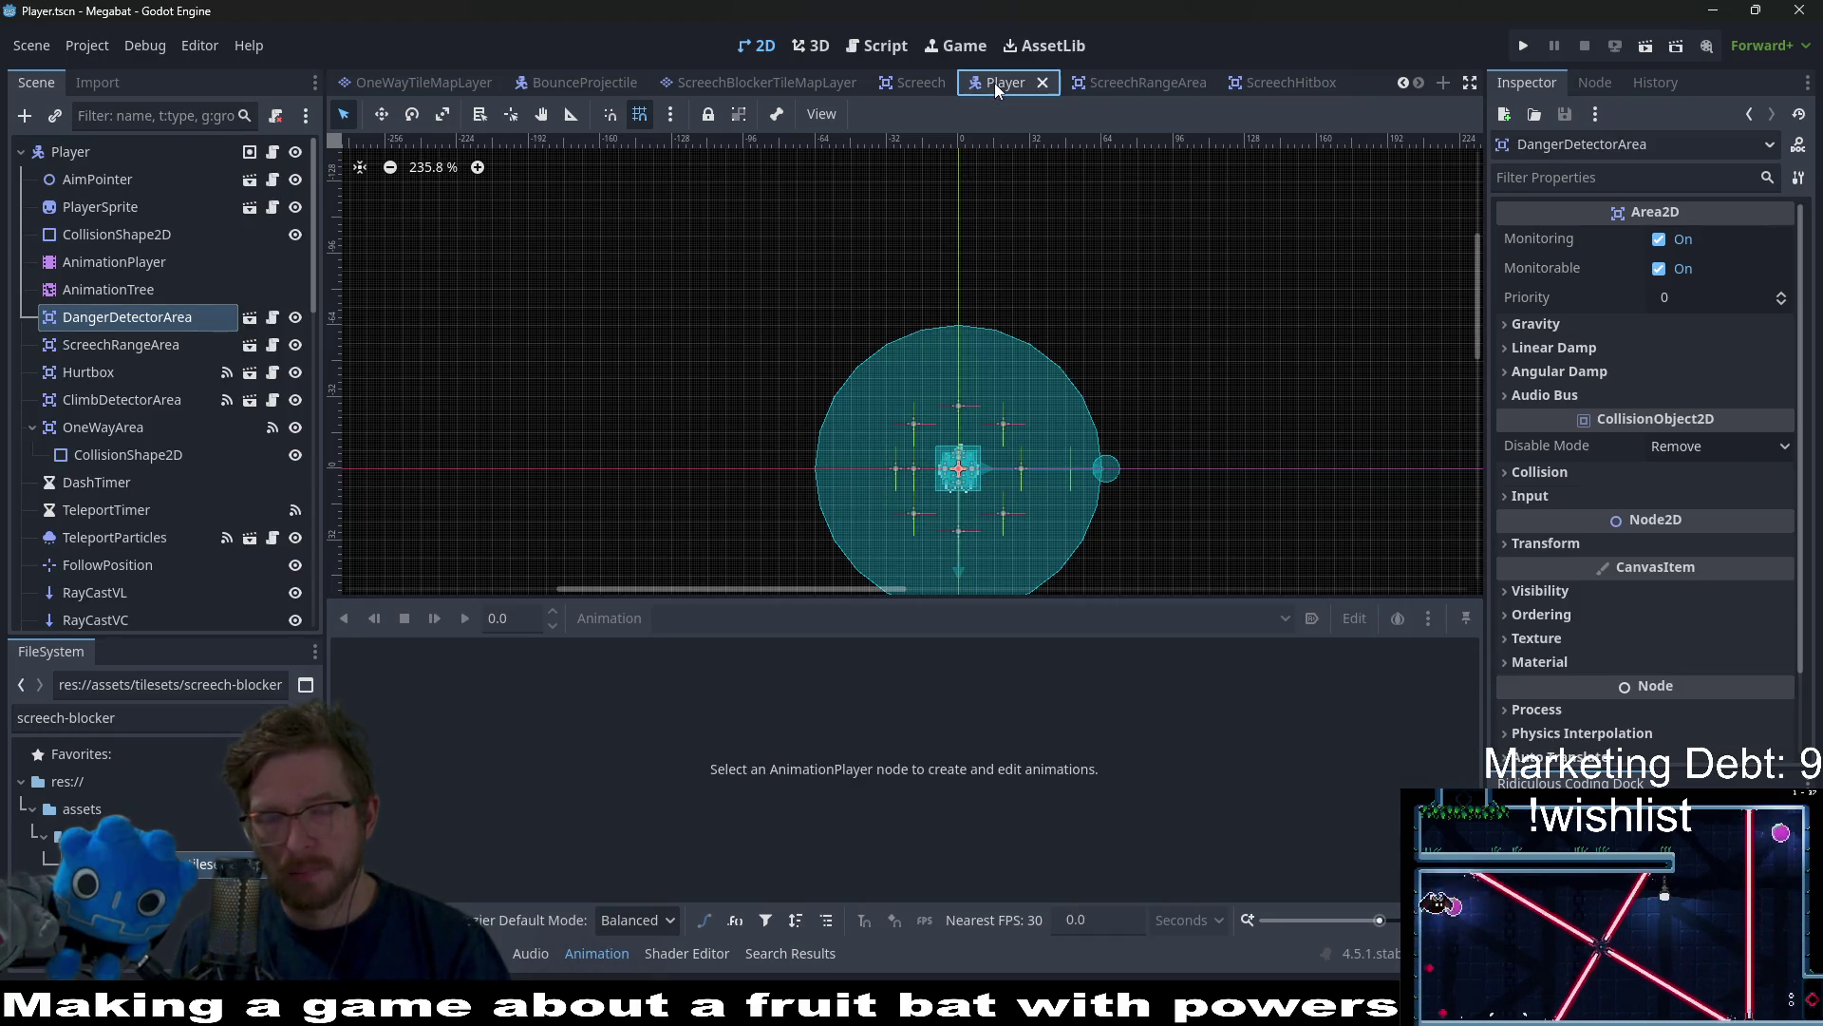
scroll(570, 82, up, 5)
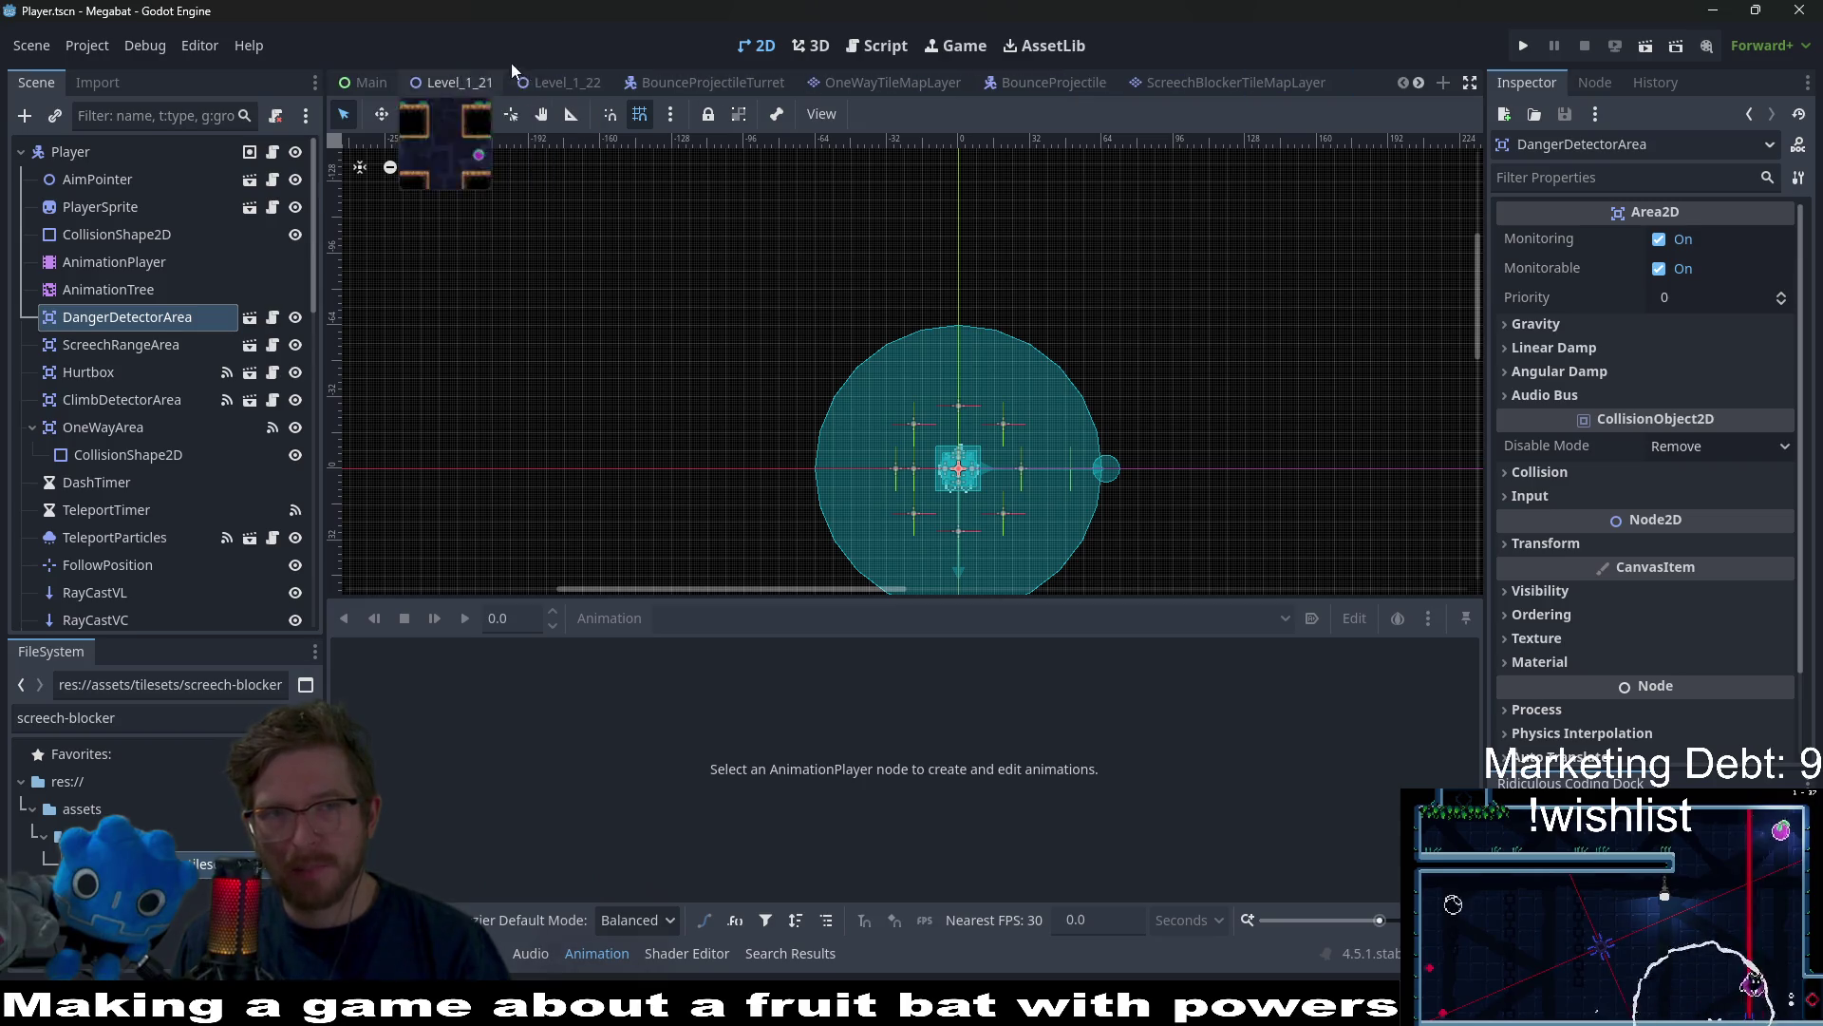
Run Level_1_22 to play-test the new hitbox radius keys, then close the game with F8
click(564, 81)
click(1553, 46)
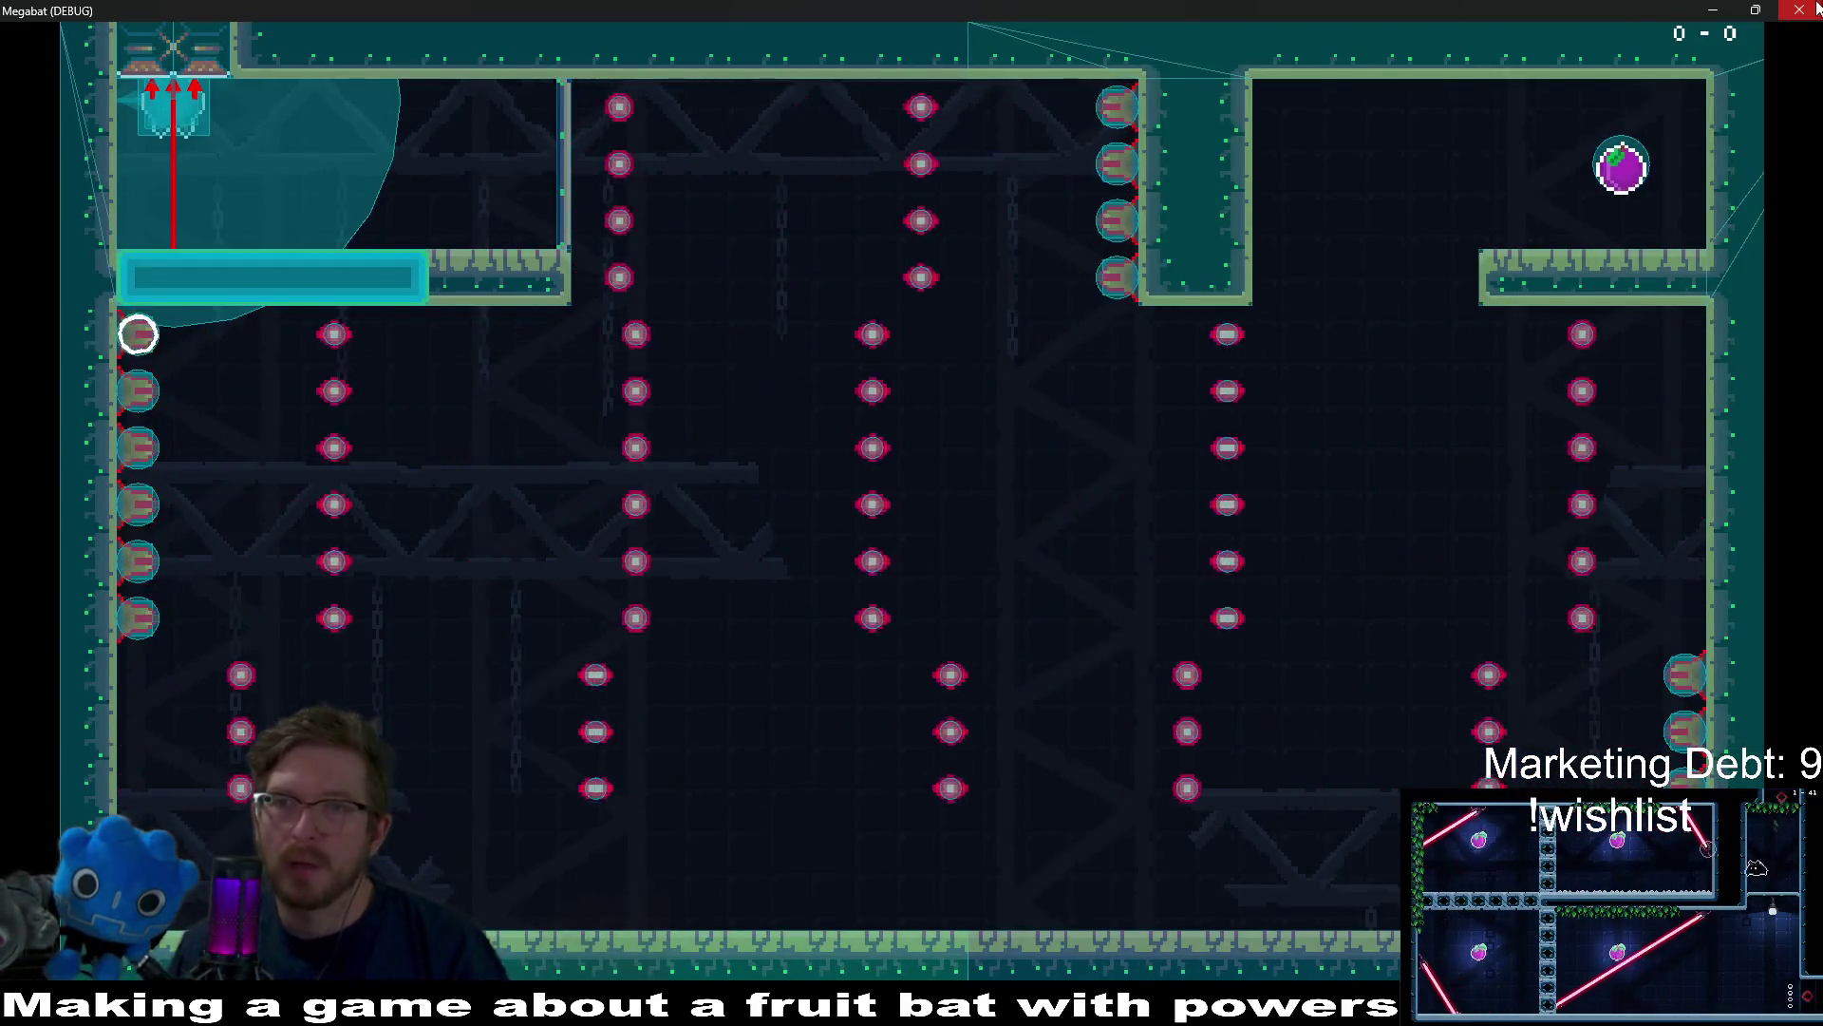
key(F8)
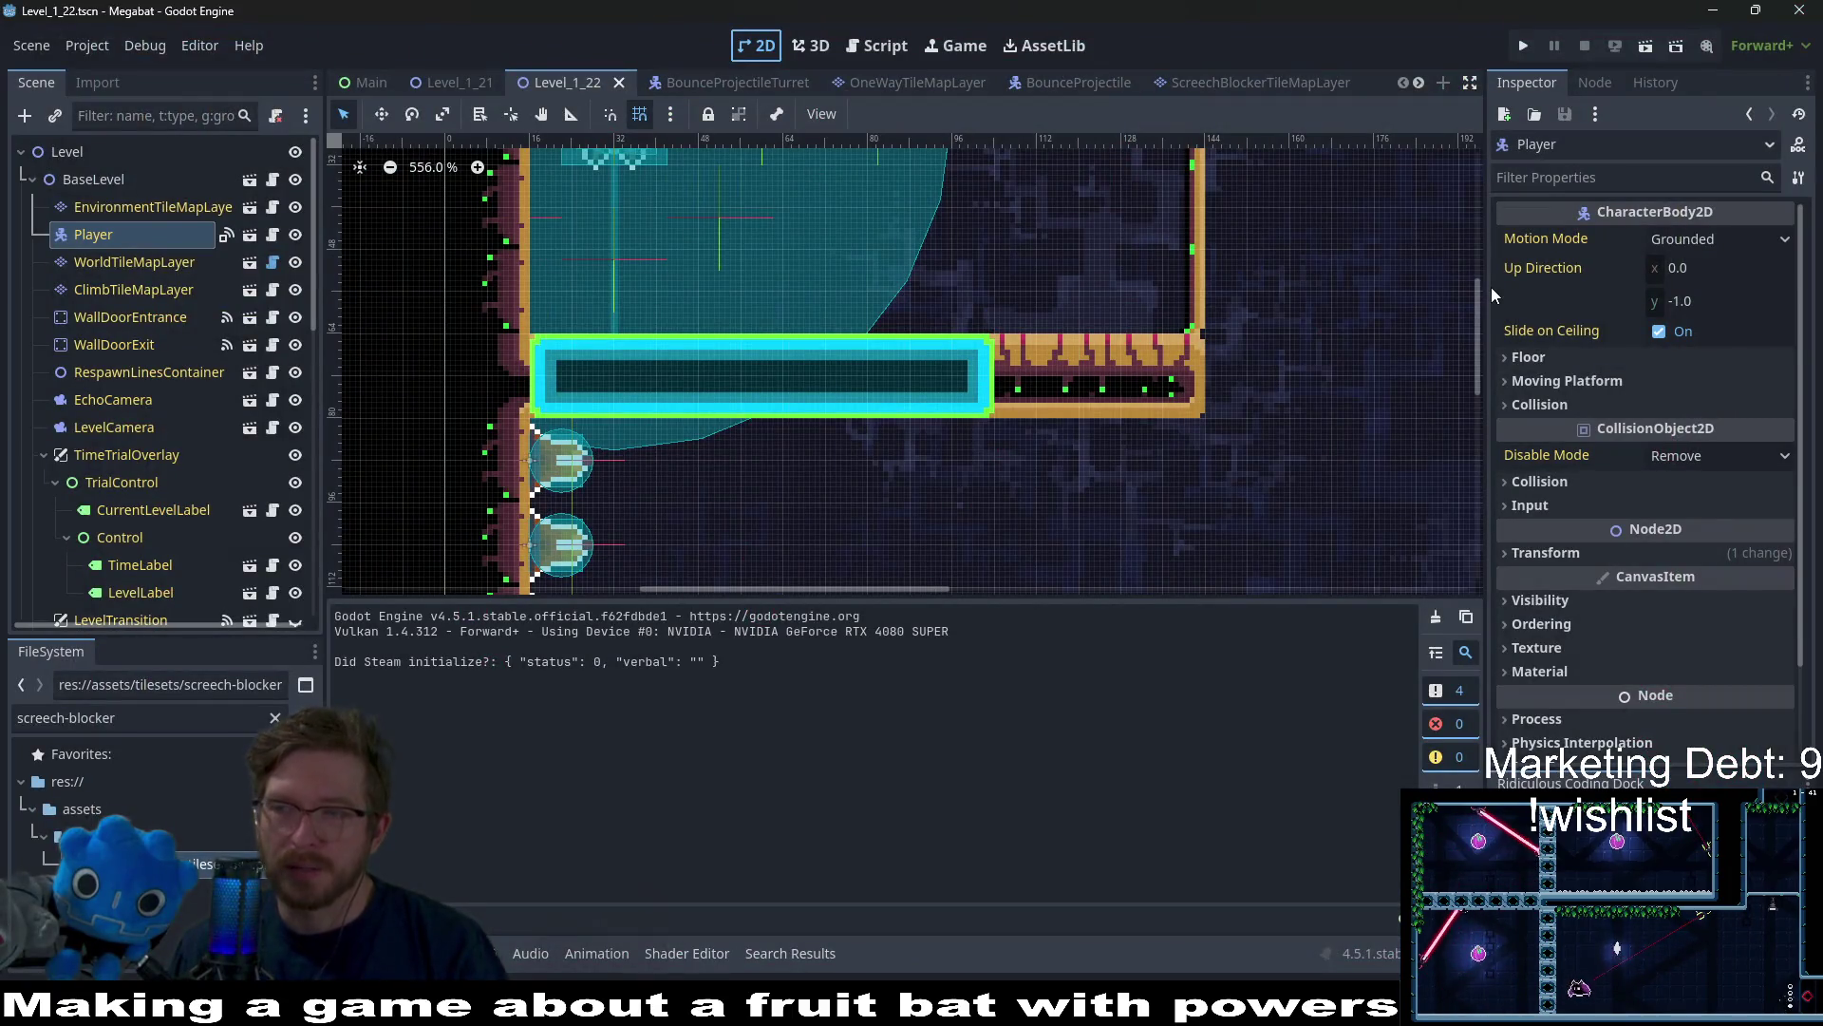
Glance at the player script, return to the level's 2D view, and close the screech-blocker tileset in Aseprite
click(877, 46)
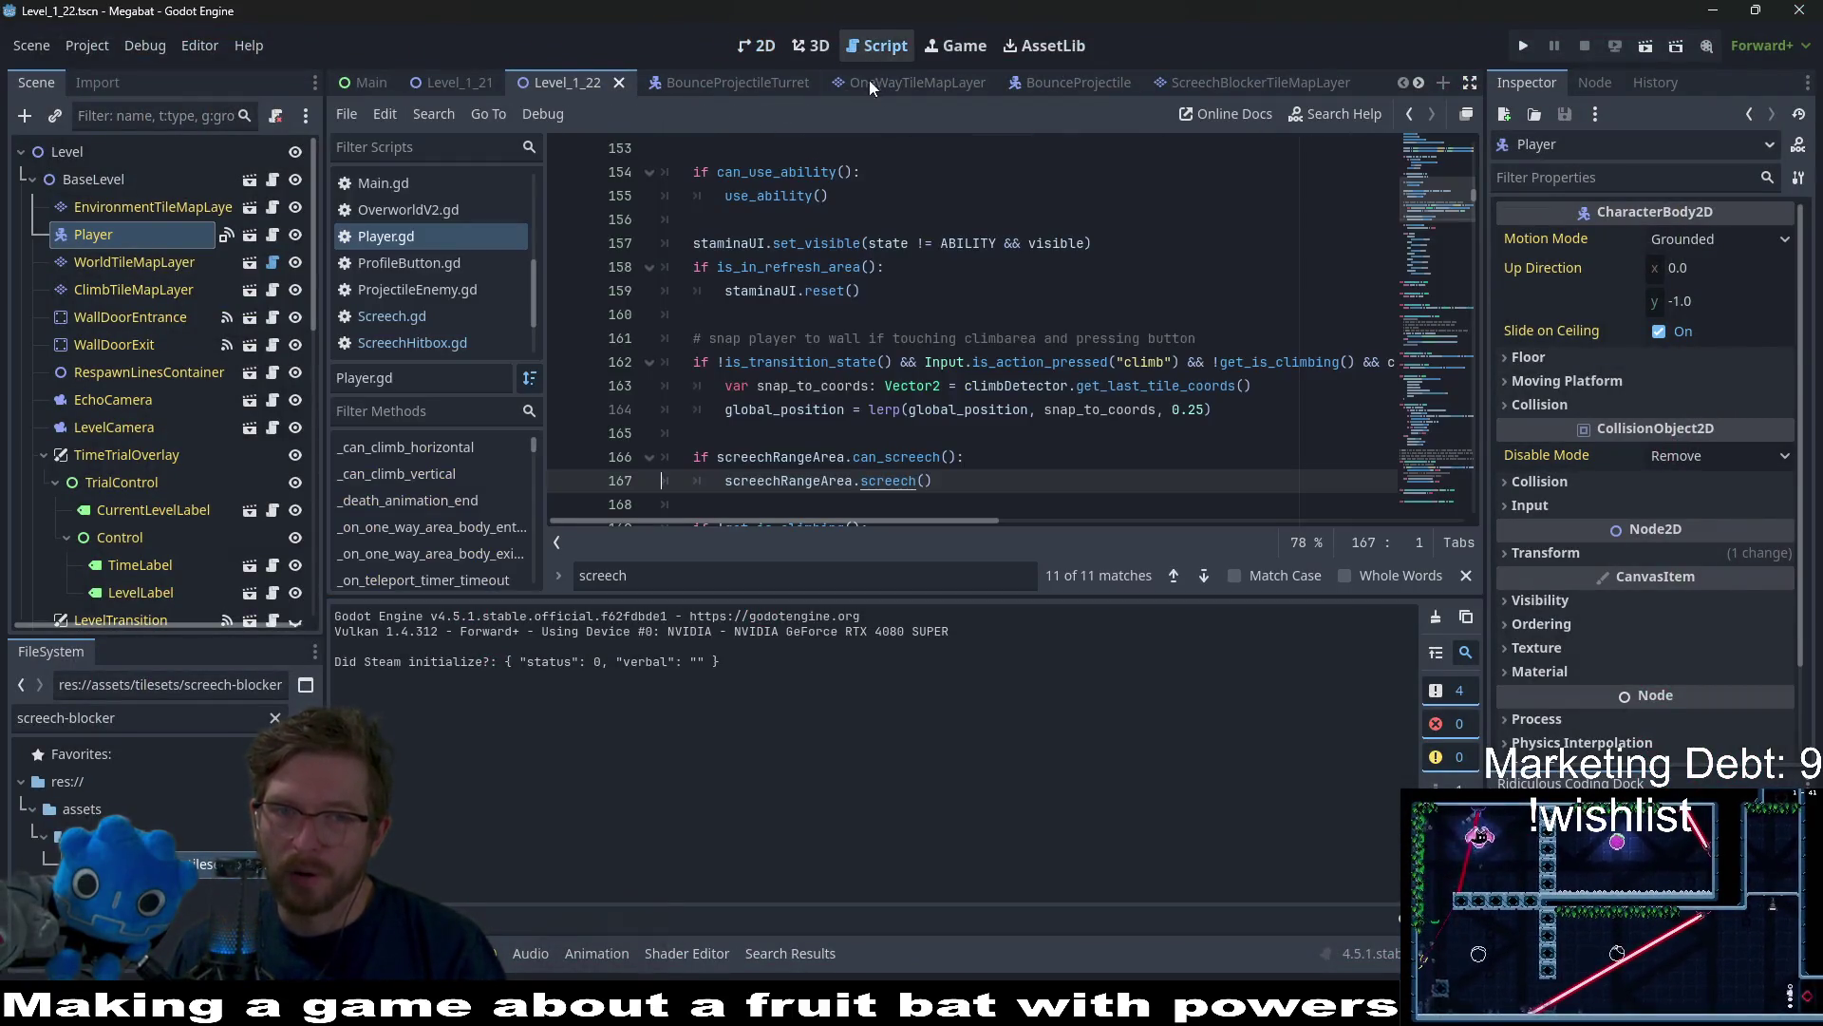
click(757, 45)
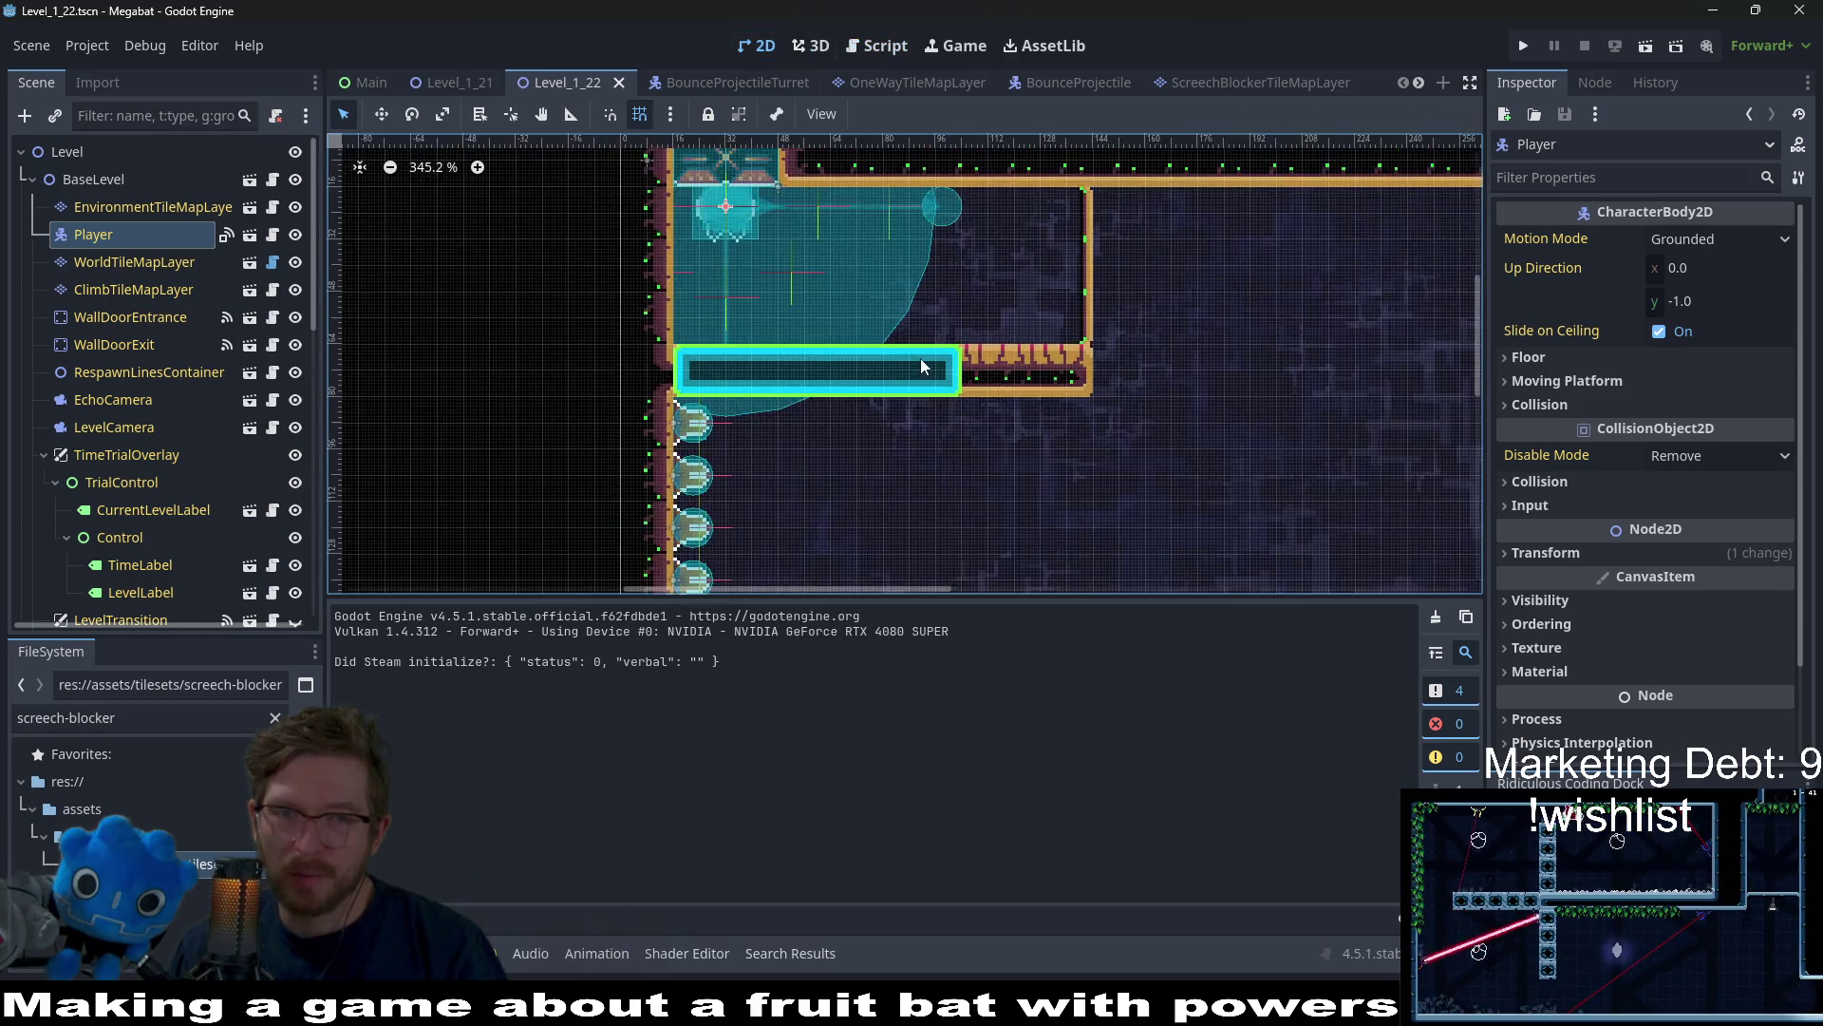
scroll(920, 369, down, 3)
scroll(921, 367, down, 2)
scroll(927, 378, up, 3)
scroll(912, 356, up, 1)
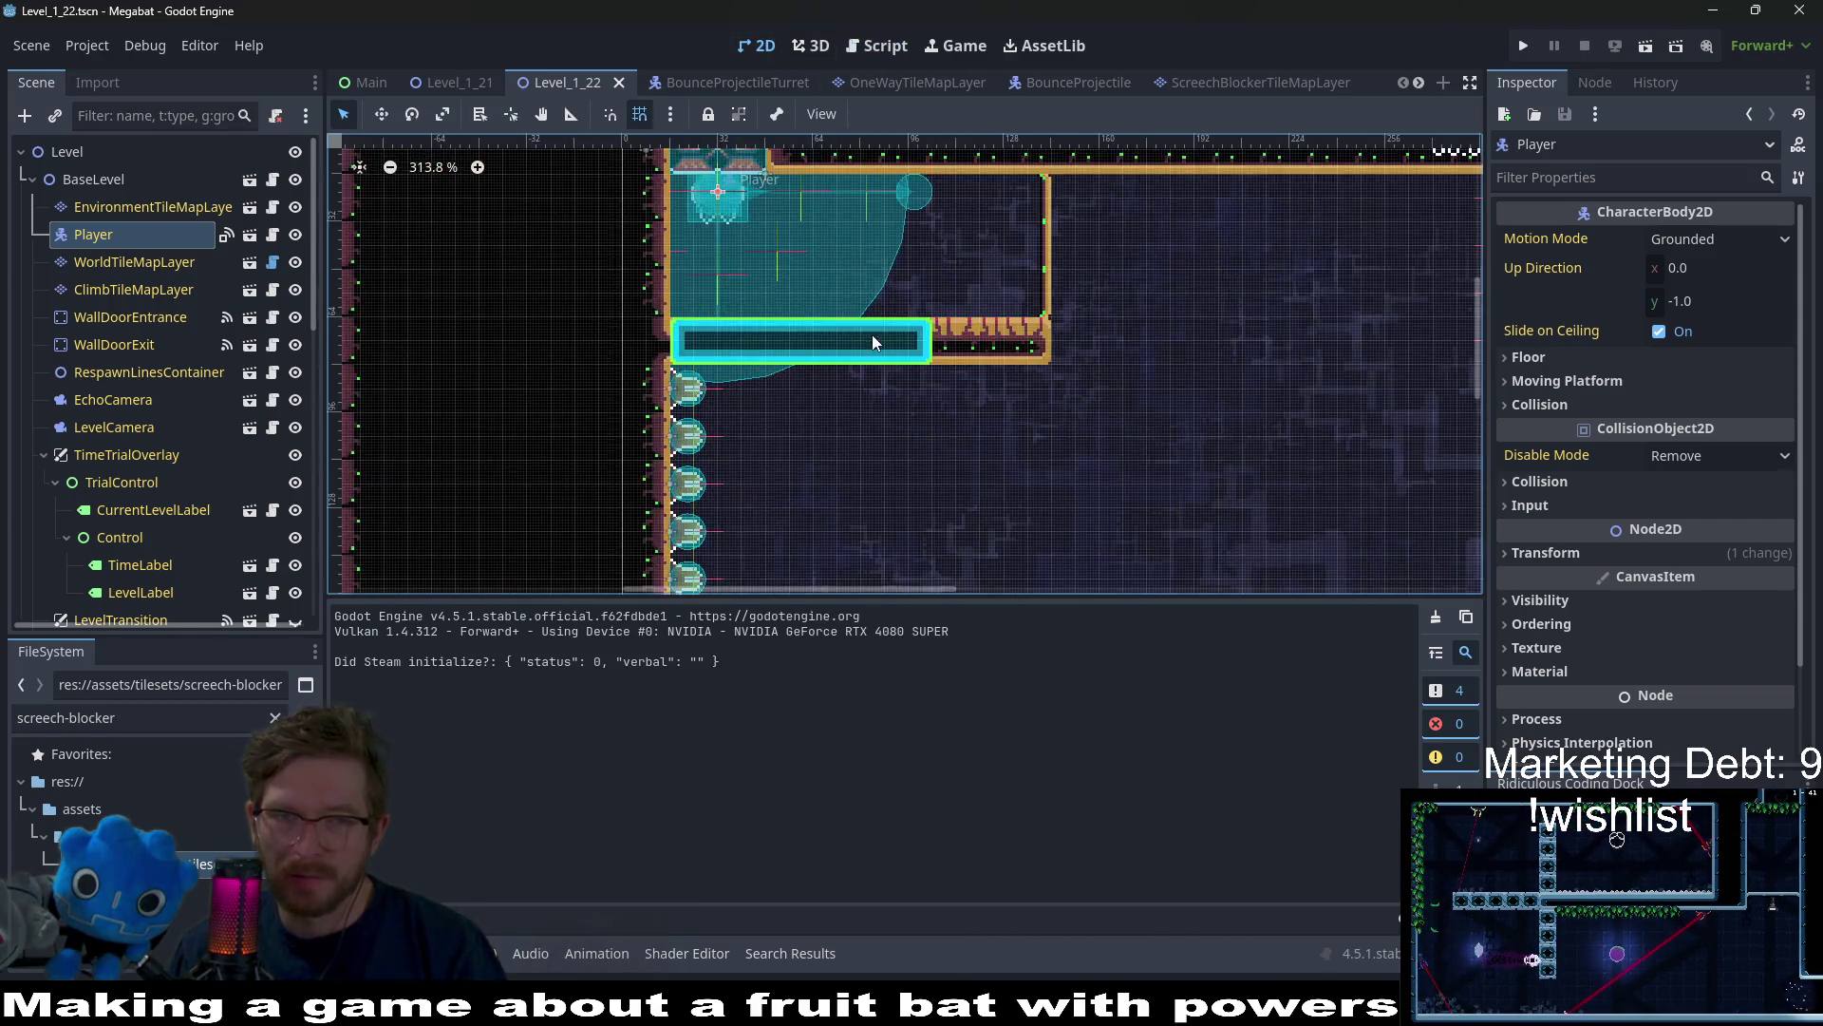
scroll(873, 335, up, 2)
scroll(997, 356, up, 3)
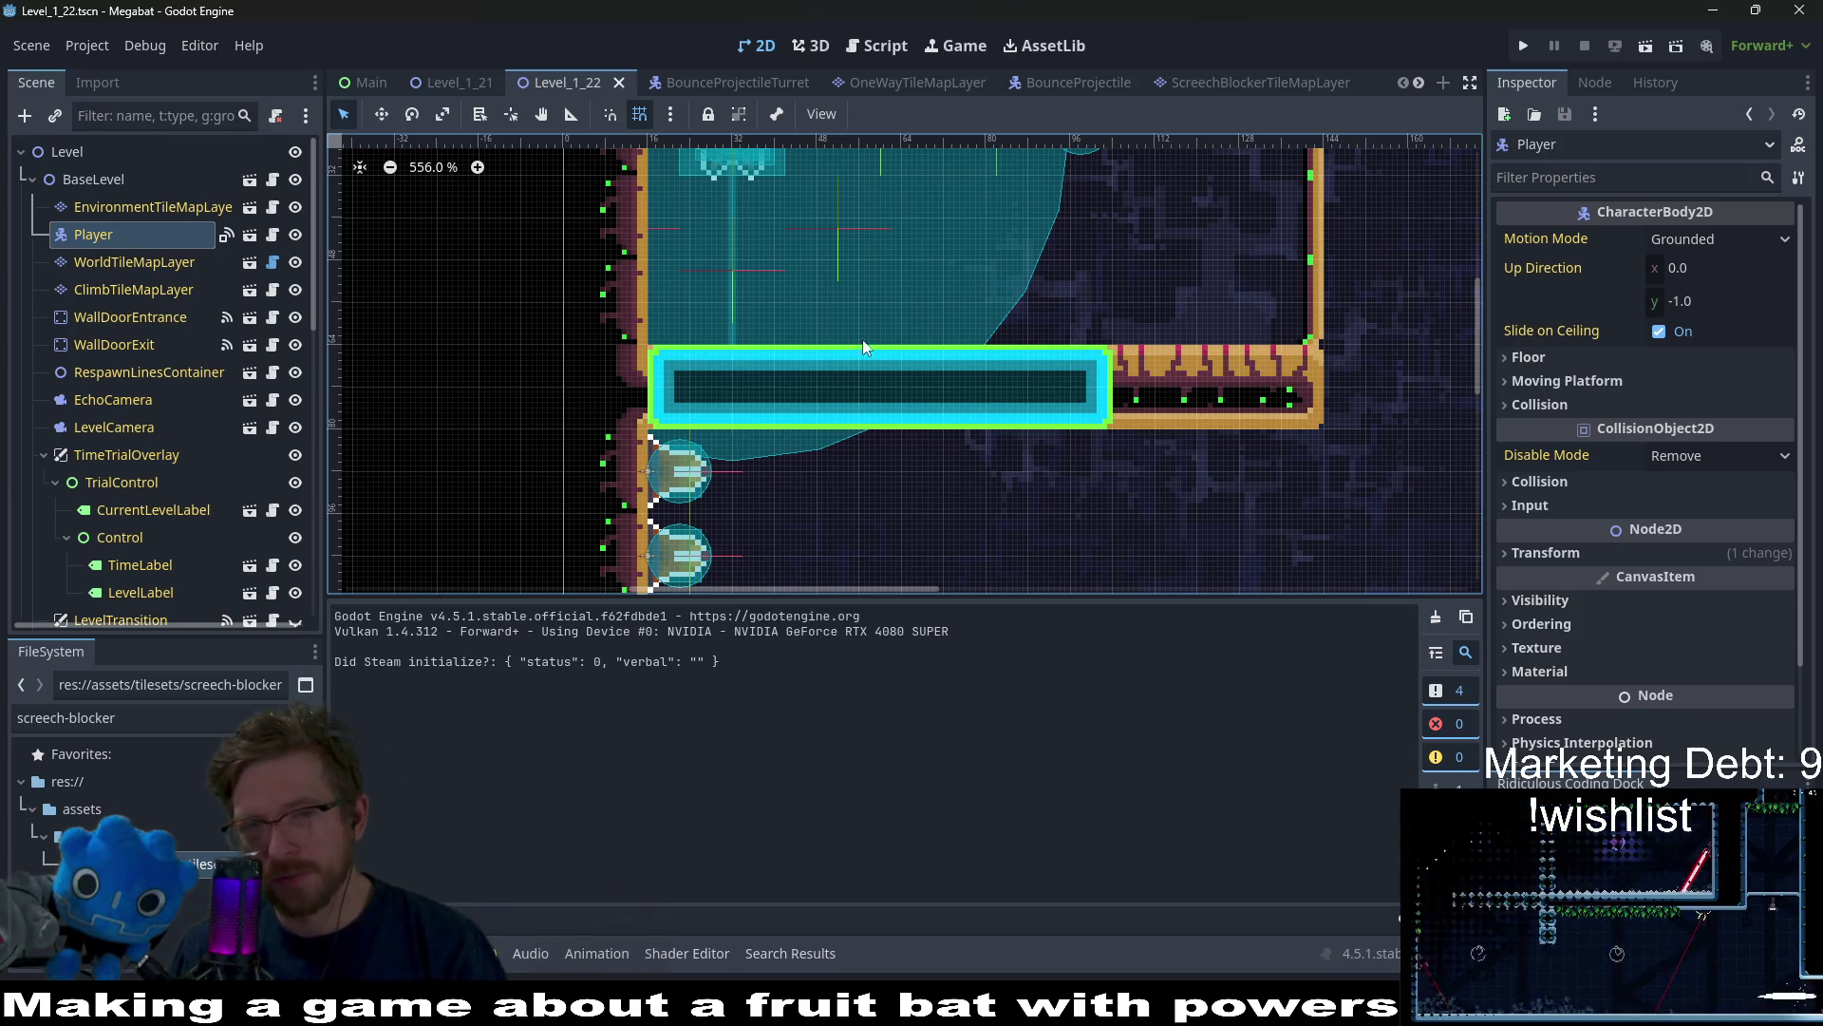
scroll(862, 399, down, 2)
scroll(861, 397, up, 1)
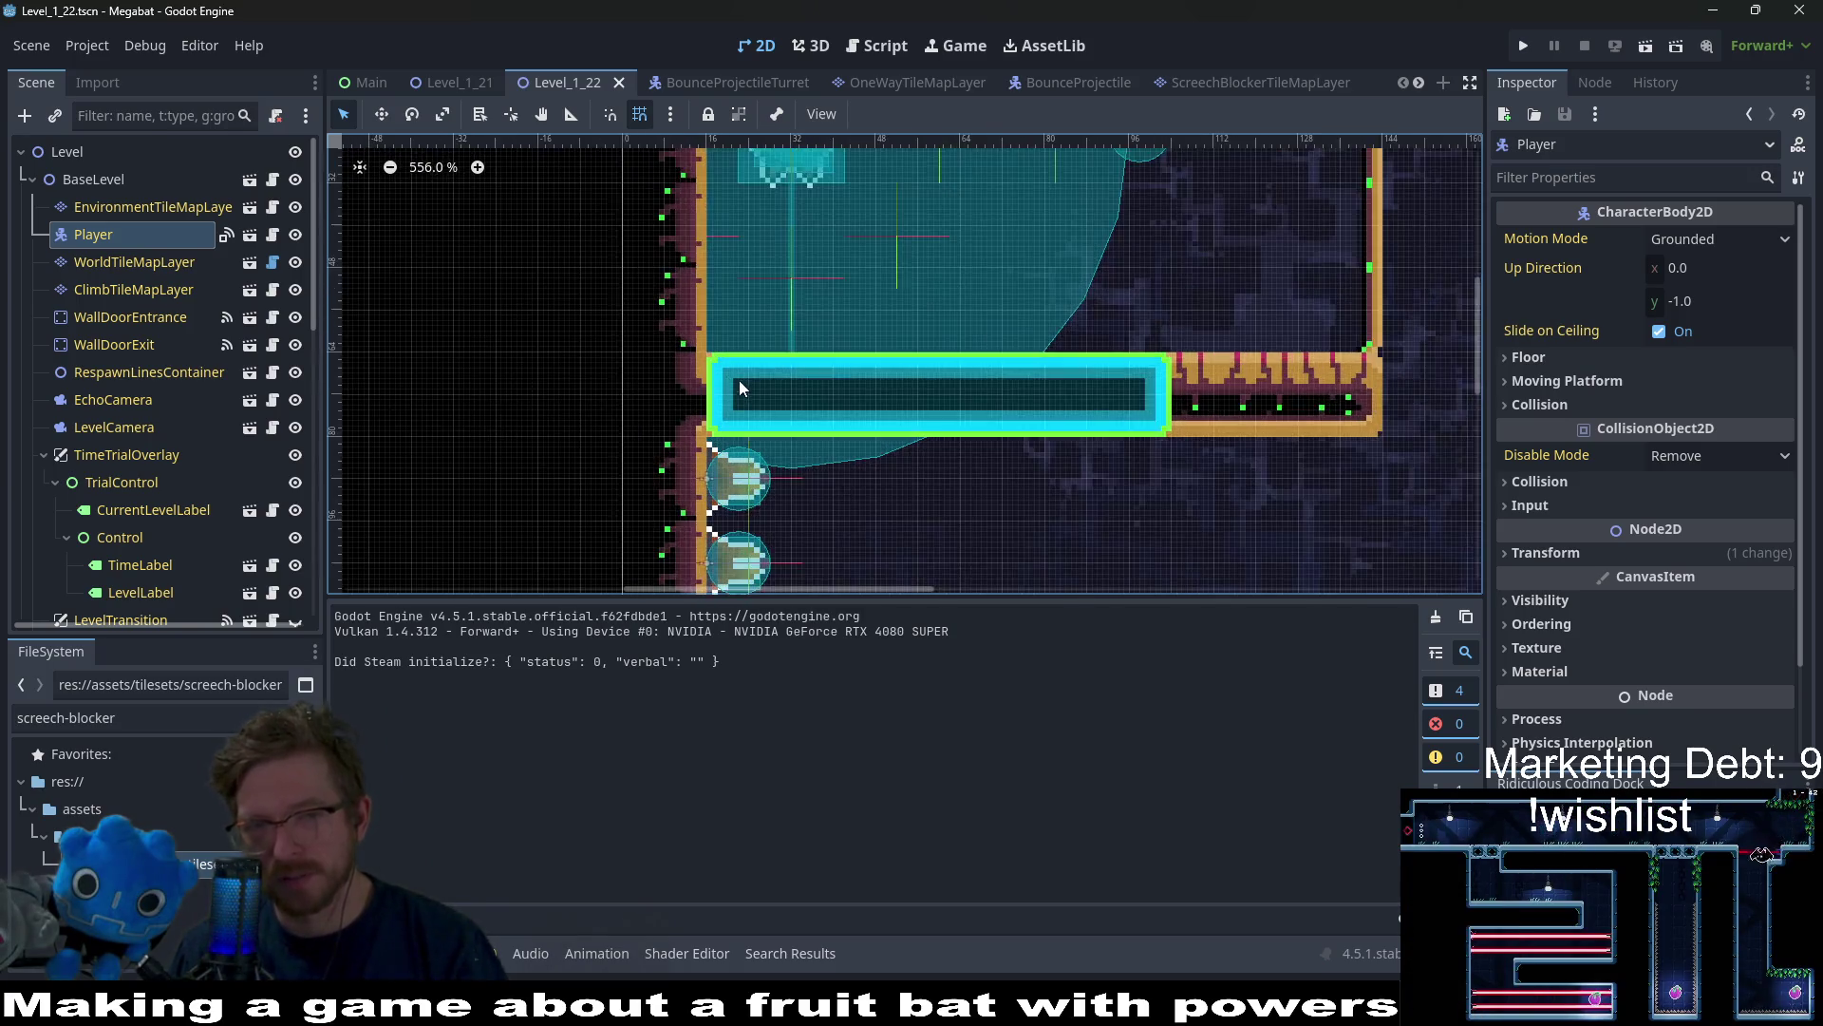
scroll(740, 380, up, 2)
scroll(855, 399, up, 1)
scroll(935, 395, down, 2)
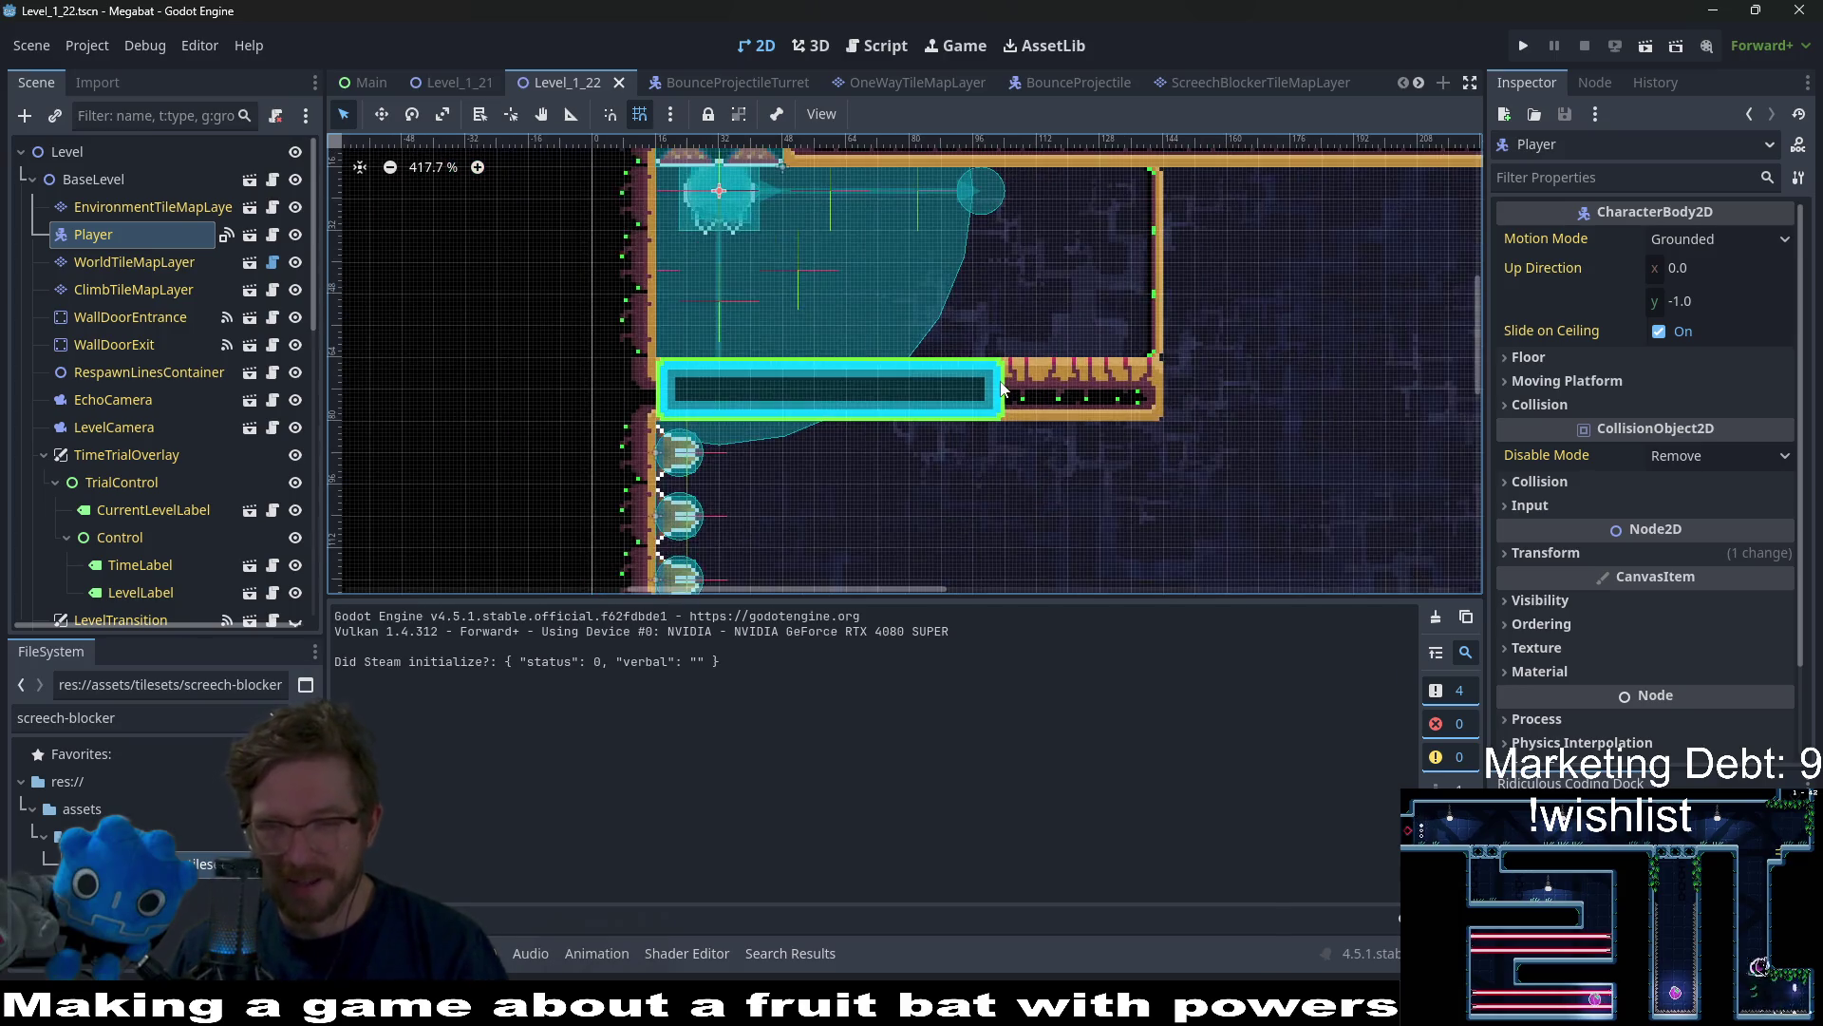
scroll(998, 406, down, 1)
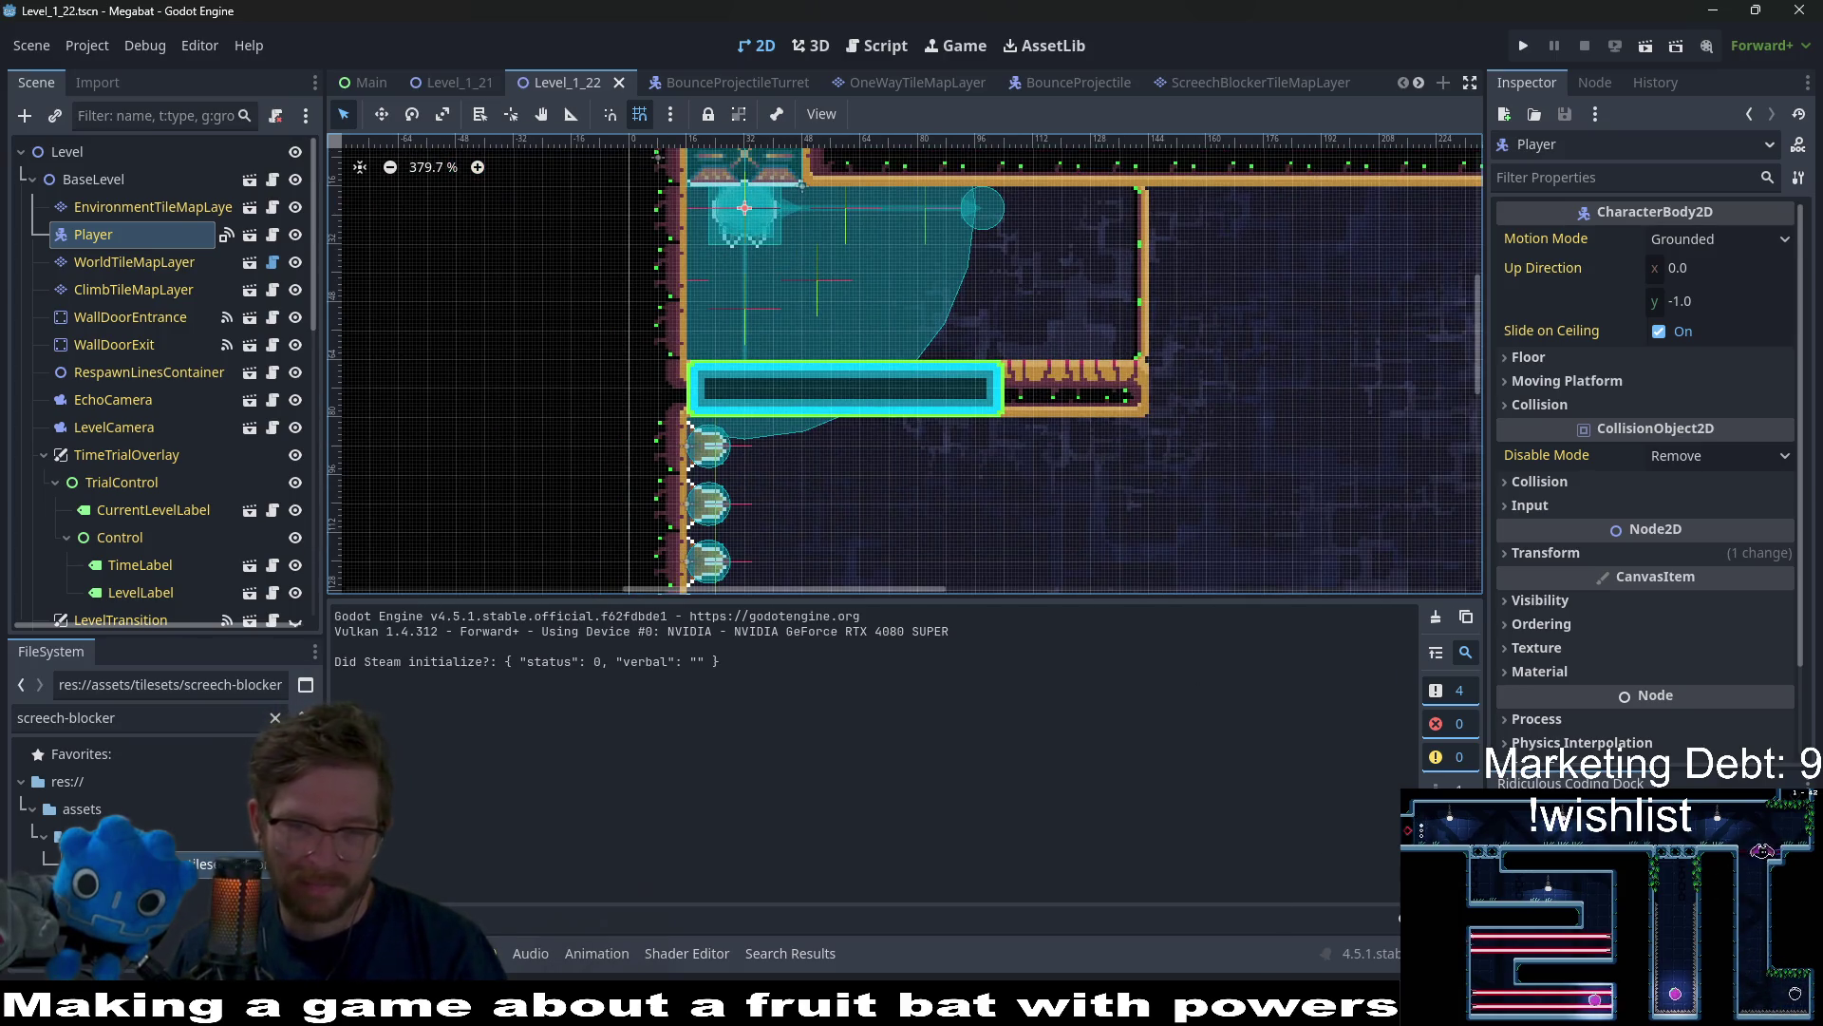
key(alt+Tab)
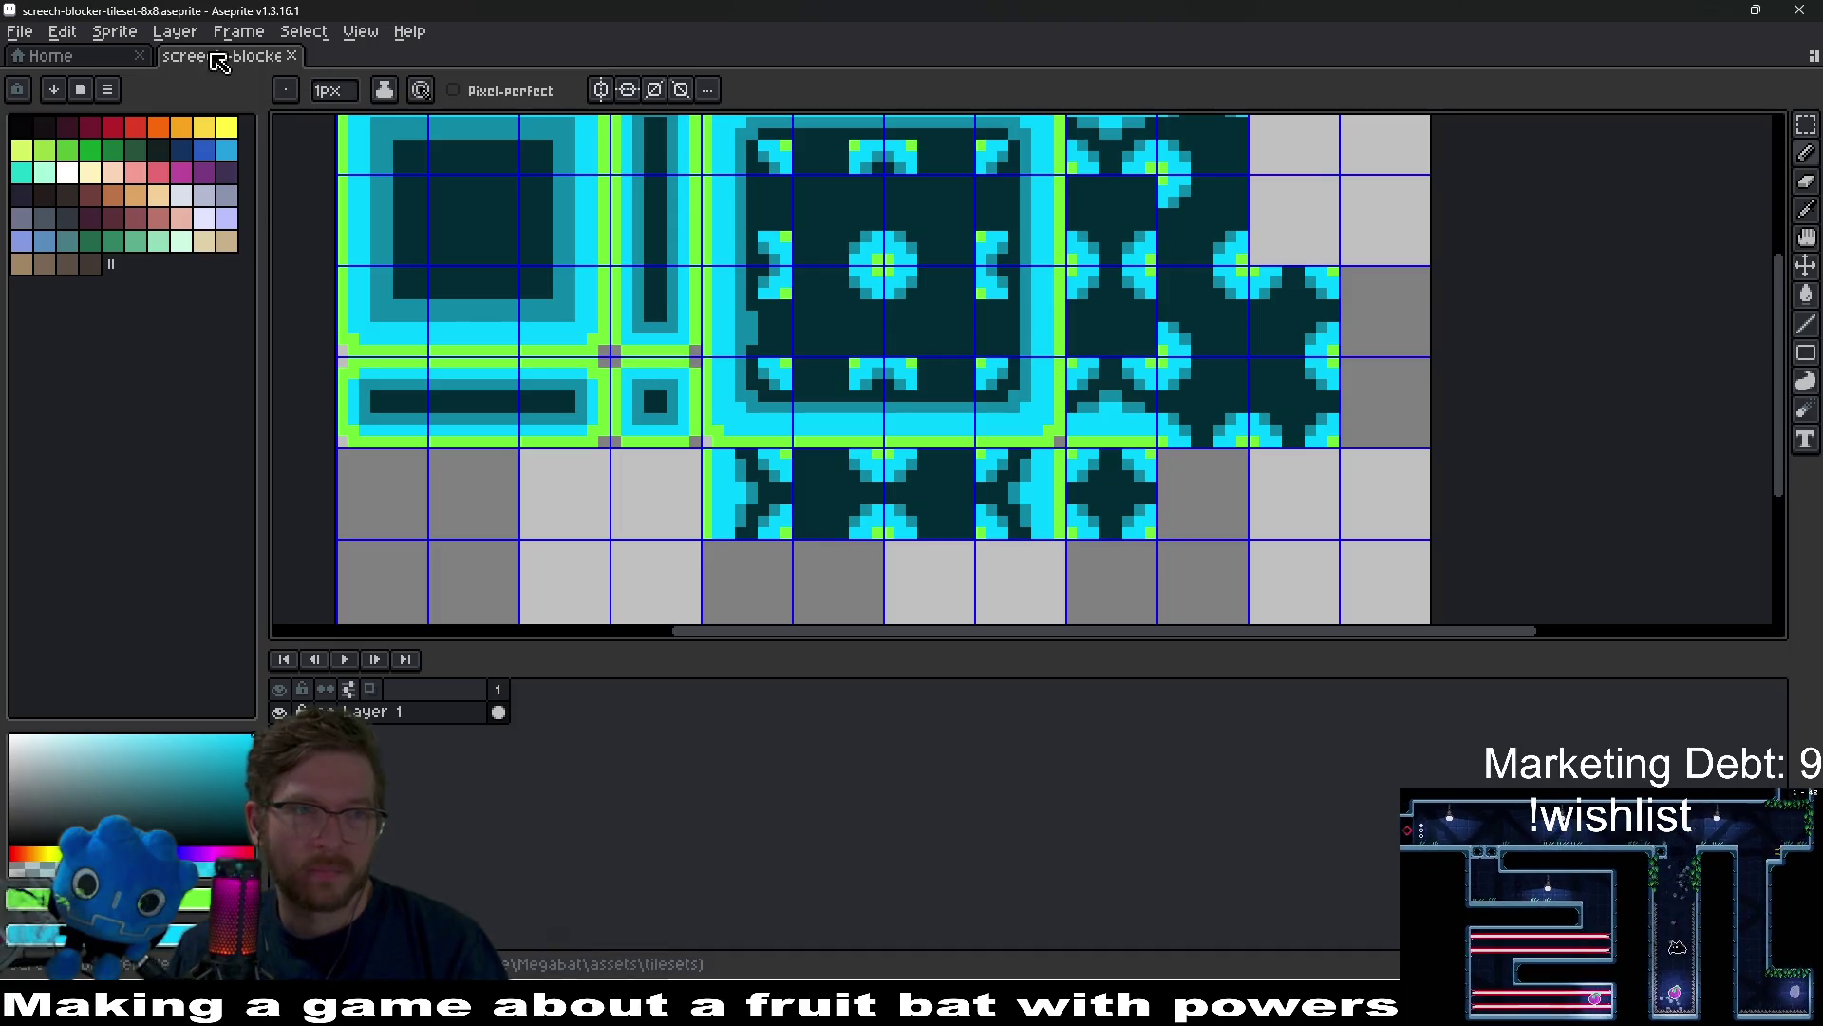
middle_click(197, 68)
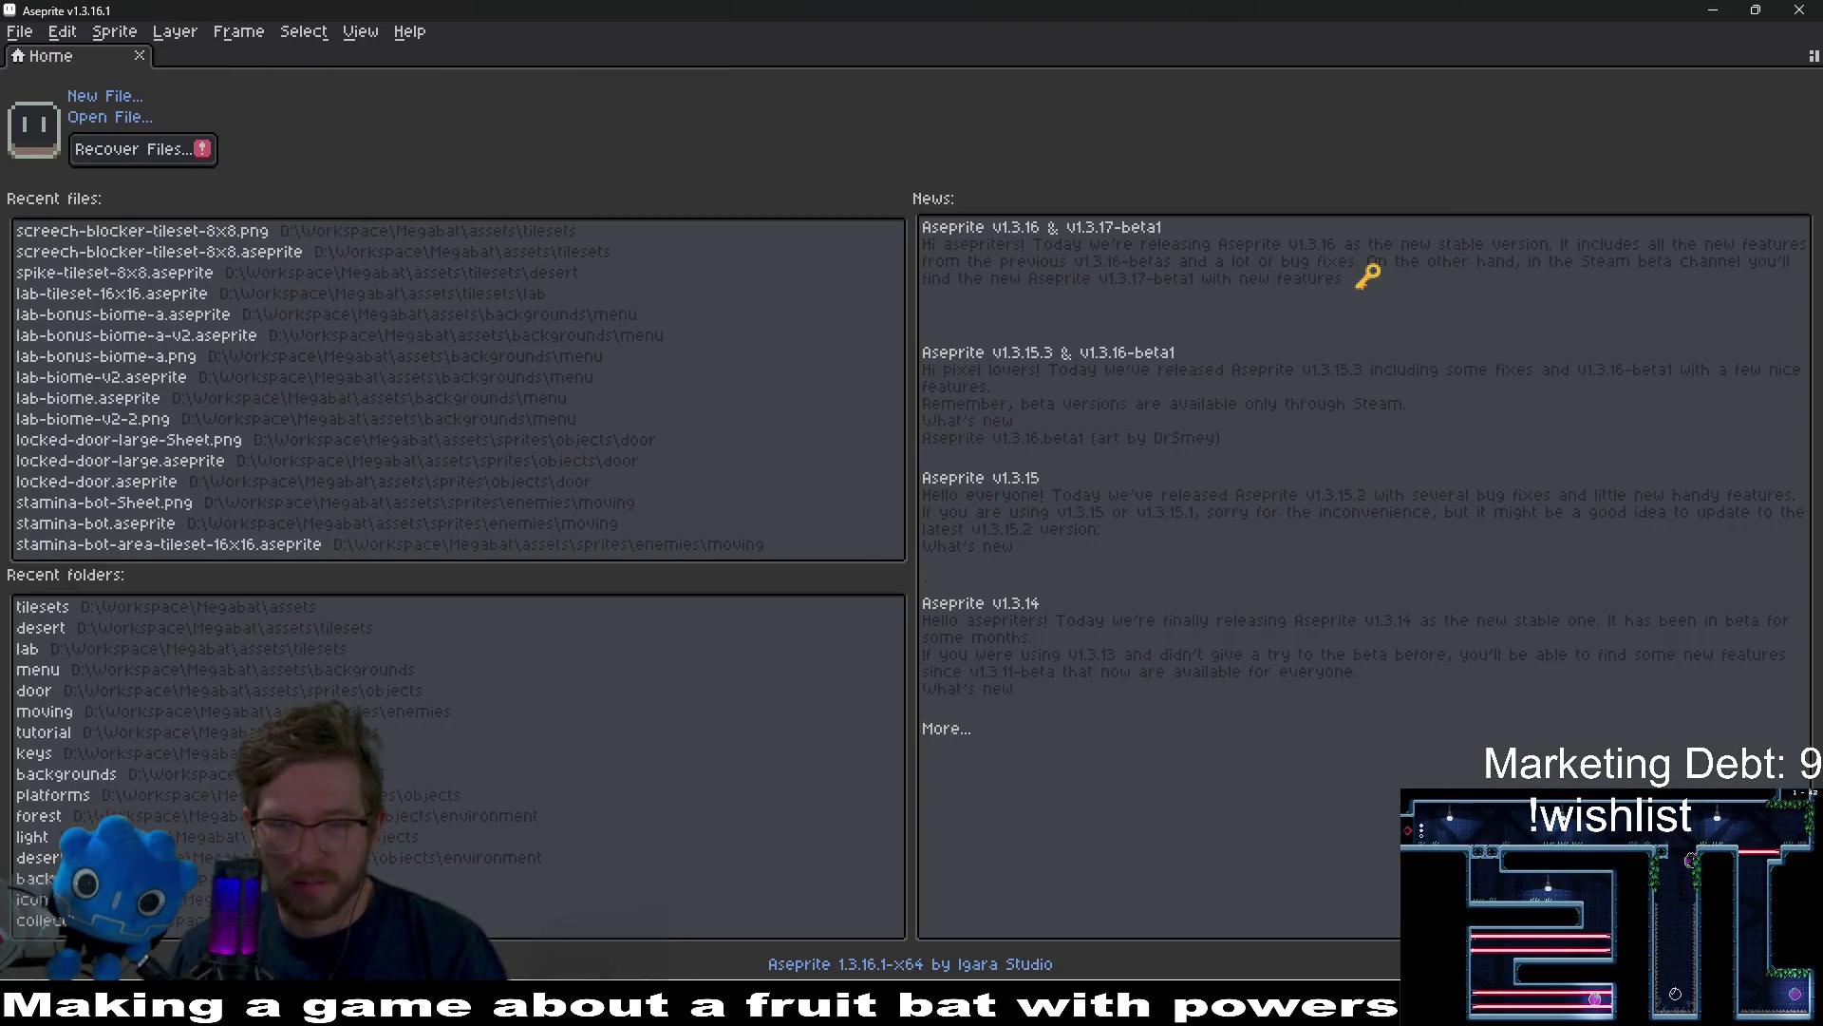
key(alt+Tab)
drag(1297, 442, 590, 379)
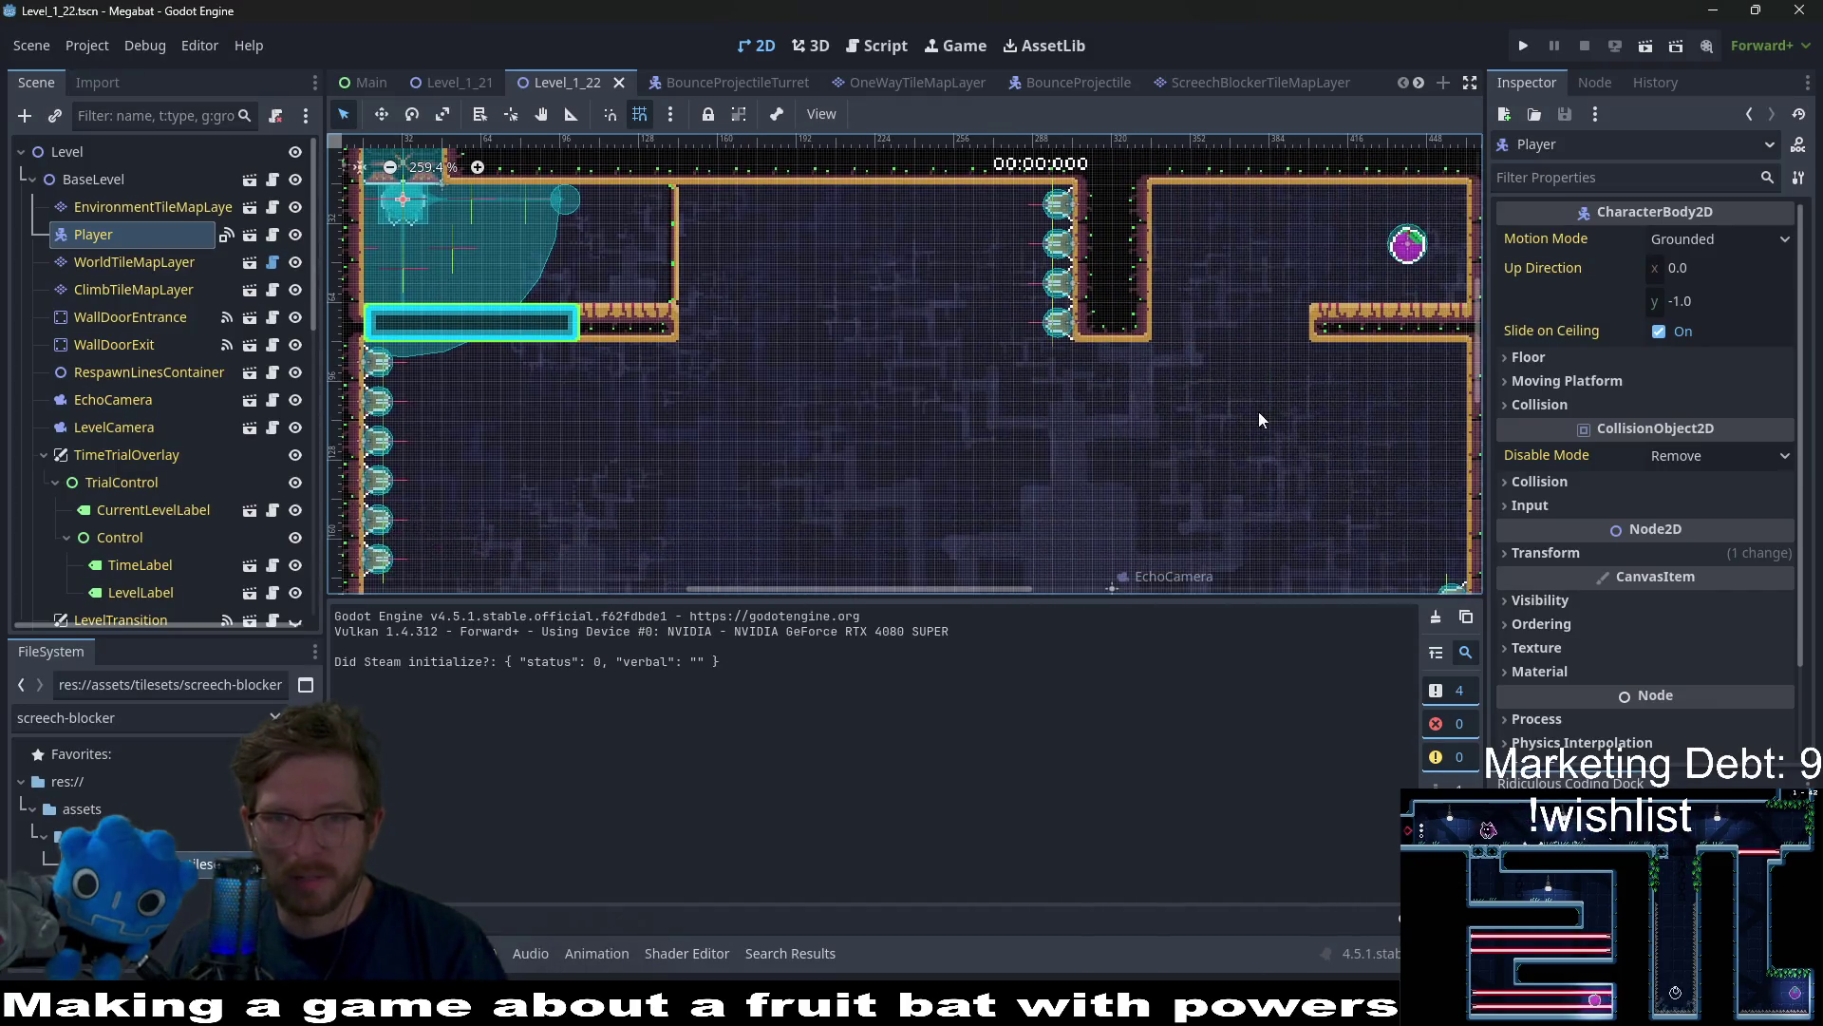